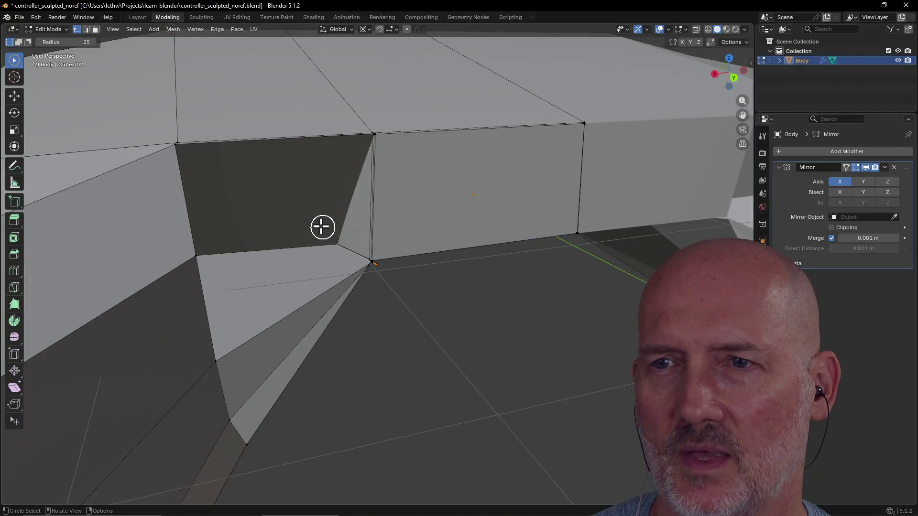
Orbit in on the inner corner and circle-select the edges of the thin stray sliver face
mouse_move(317, 226)
middle_down()
mouse_move(215, 184)
mouse_move(334, 231)
mouse_move(324, 222)
mouse_move(359, 243)
mouse_move(319, 225)
mouse_move(280, 167)
mouse_move(303, 194)
mouse_move(329, 198)
mouse_move(248, 174)
middle_up()
scroll(335, 235, down, 6)
scroll(346, 231, up, 6)
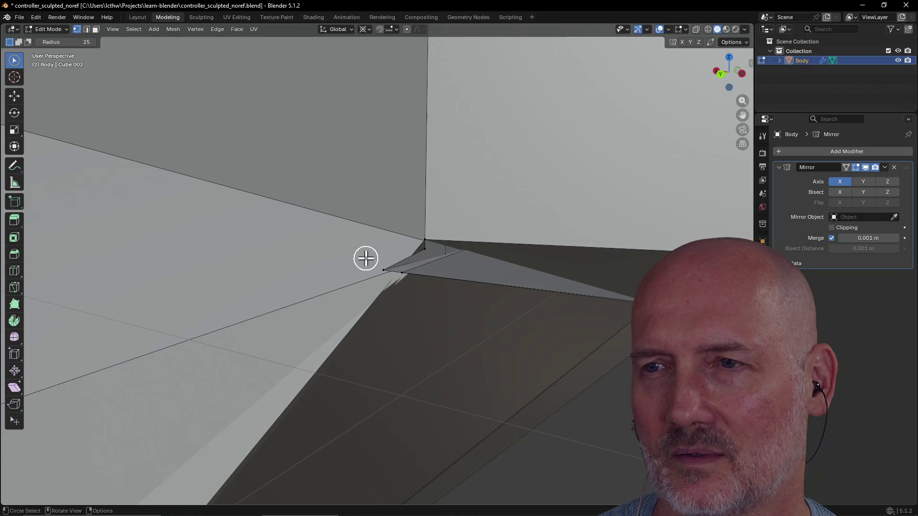
mouse_move(398, 271)
middle_down()
mouse_move(424, 276)
mouse_move(409, 264)
middle_up()
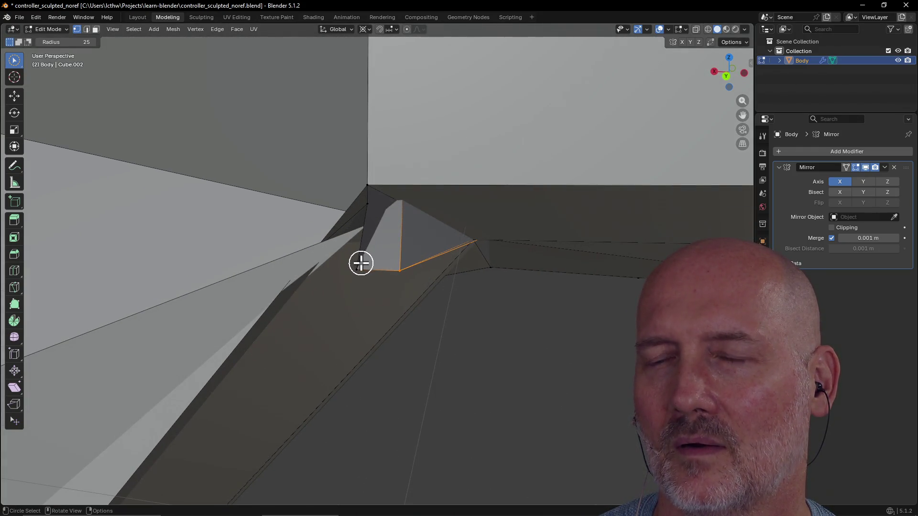
drag(357, 264, 367, 212)
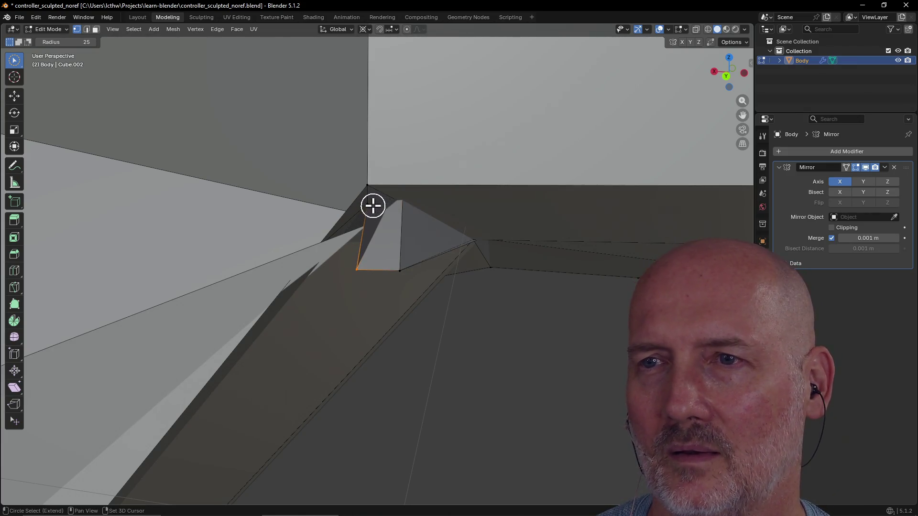
mouse_move(360, 265)
middle_down()
mouse_move(394, 257)
mouse_move(374, 268)
mouse_move(386, 273)
middle_up()
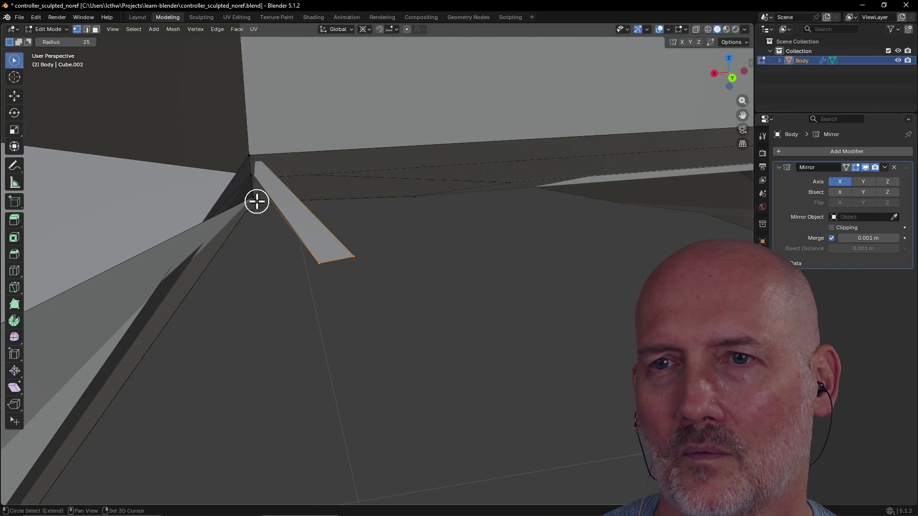
Select the sliver face's bottom corners, its long edge and the top corner vertex
shift+click(243, 154)
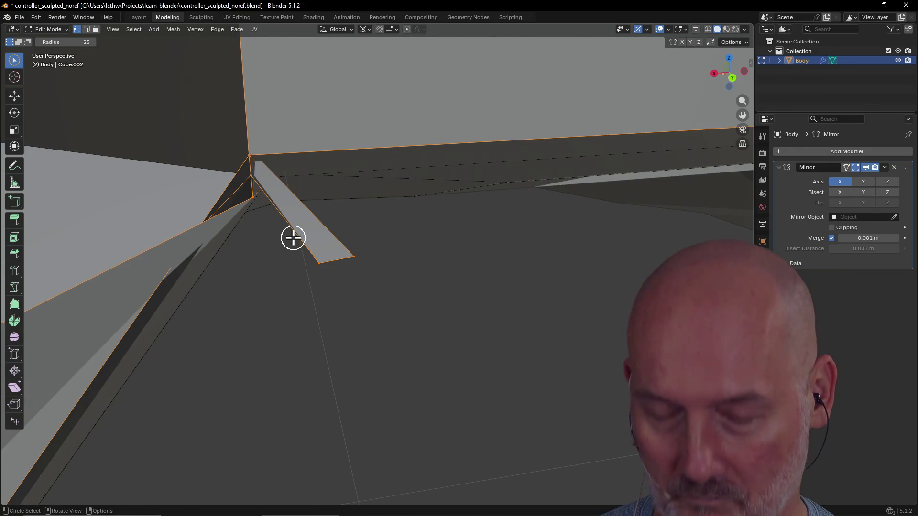
key(m)
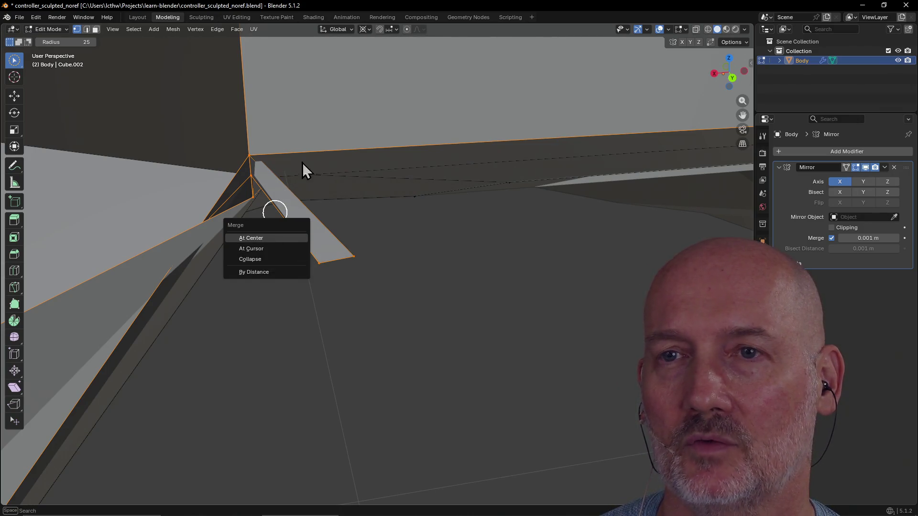
key(Escape)
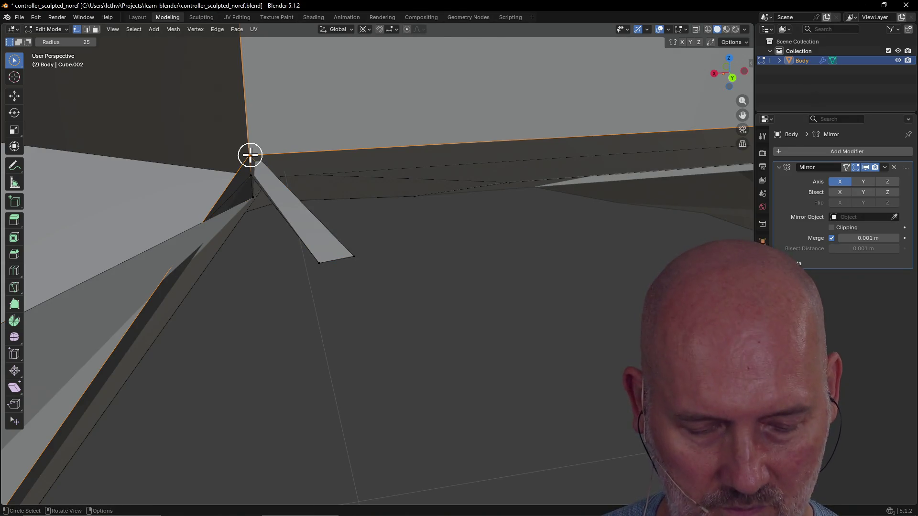
key(shift)
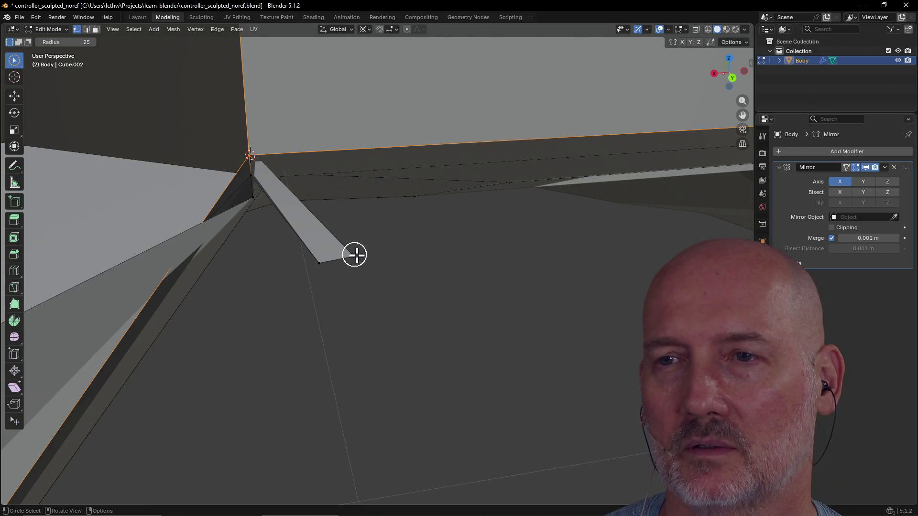
drag(359, 255, 317, 262)
mouse_move(293, 238)
middle_down()
mouse_move(285, 214)
mouse_move(246, 186)
mouse_move(243, 199)
mouse_move(254, 199)
mouse_move(239, 192)
middle_up()
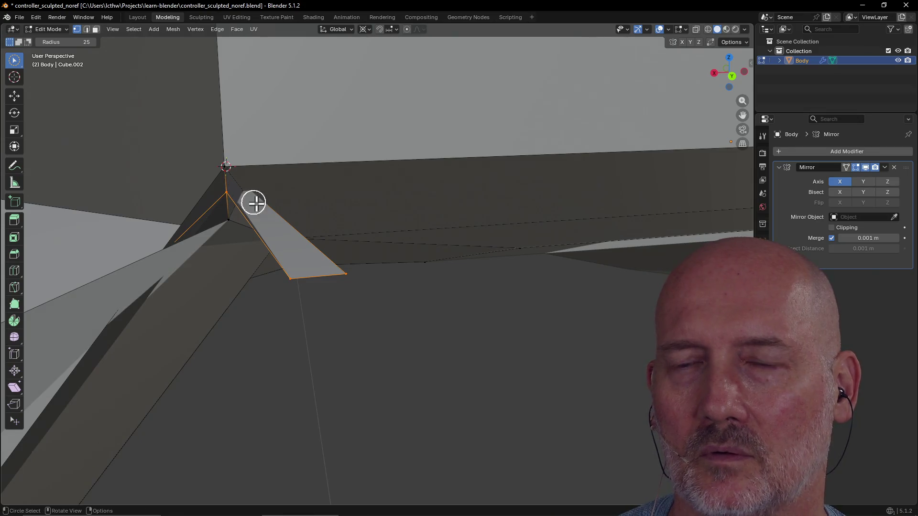
drag(236, 226, 235, 225)
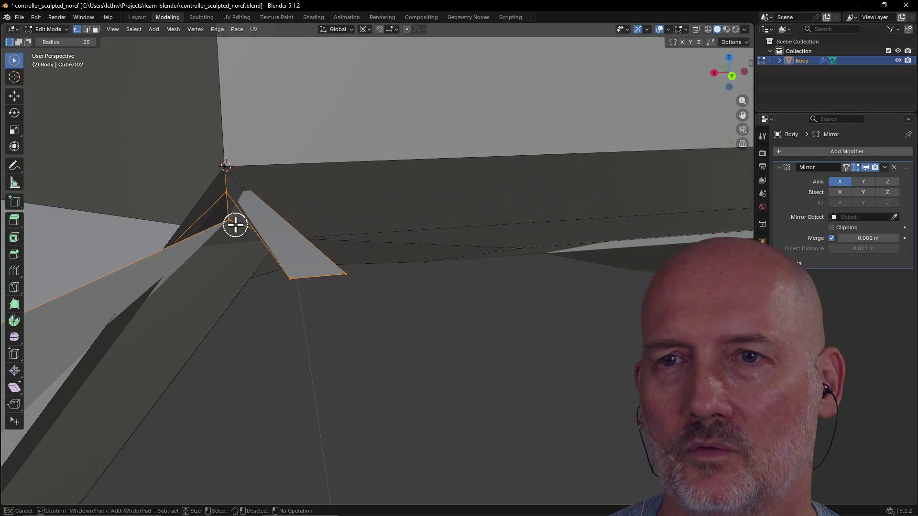
mouse_move(253, 241)
middle_down()
mouse_move(202, 223)
mouse_move(214, 209)
mouse_move(247, 263)
mouse_move(204, 219)
mouse_move(217, 232)
middle_up()
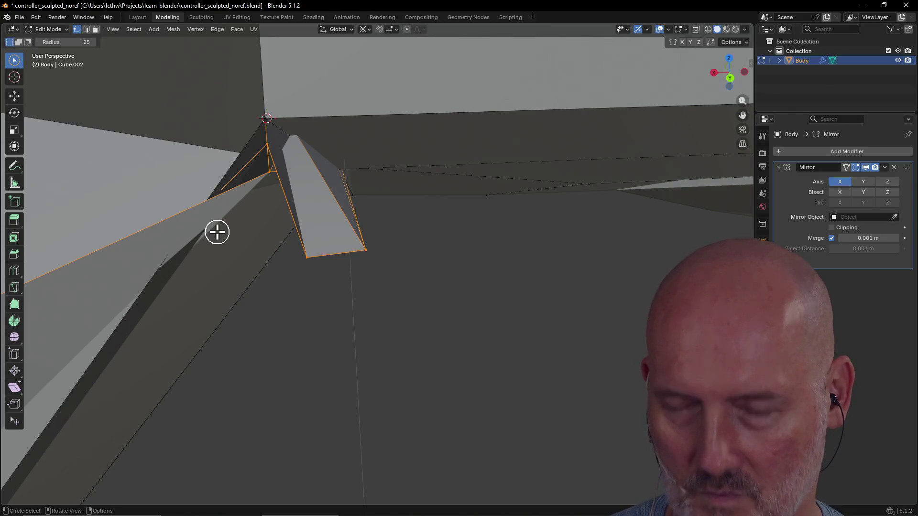
Merge the selected sliver face At Cursor into a single vertex
key(m)
click(201, 245)
mouse_move(224, 178)
middle_down()
mouse_move(291, 164)
mouse_move(272, 156)
mouse_move(388, 201)
middle_up()
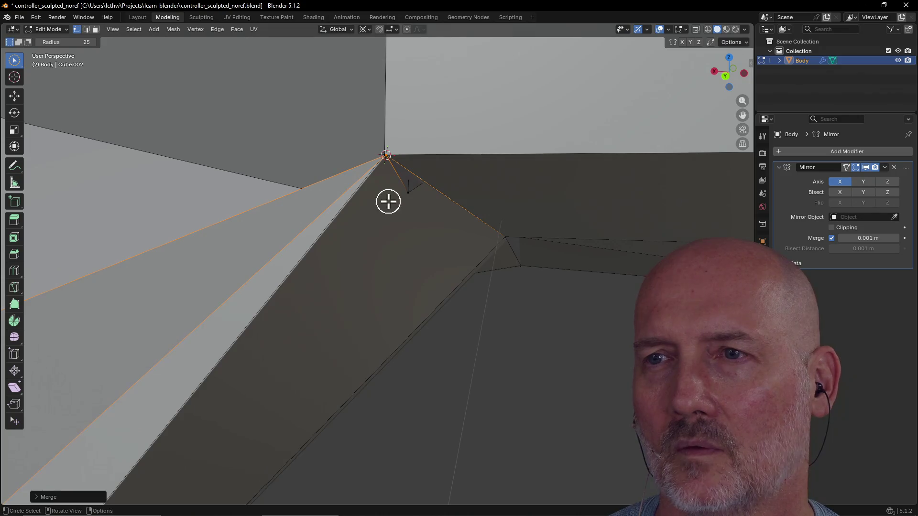
Merge the short leftover edge into the corner vertex for a clean corner
click(412, 195)
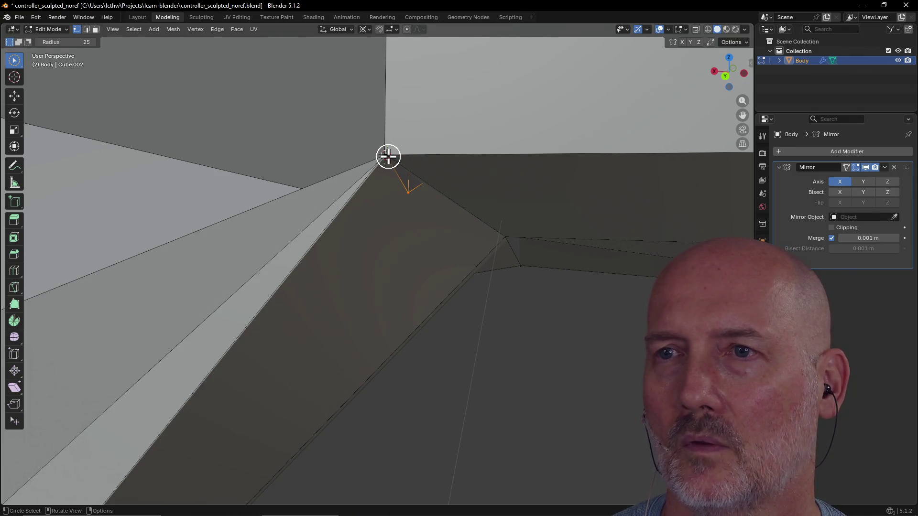
click(386, 156)
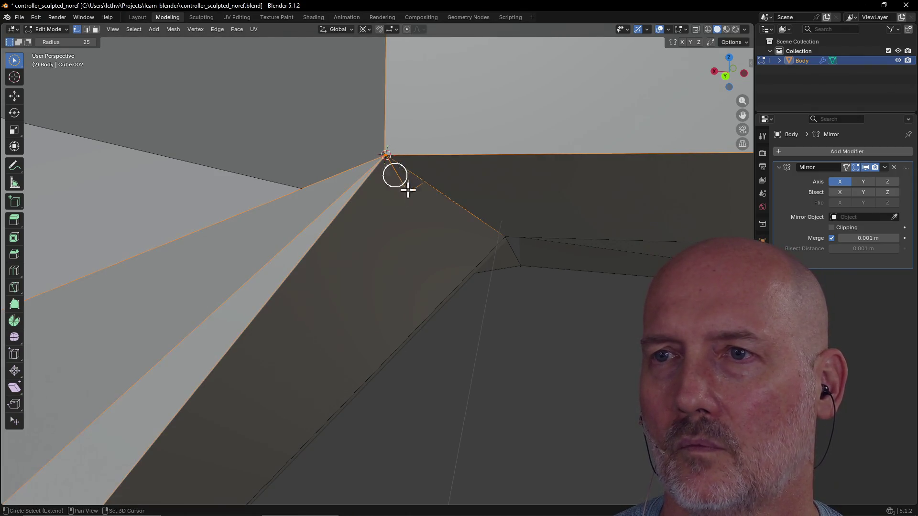
key(m)
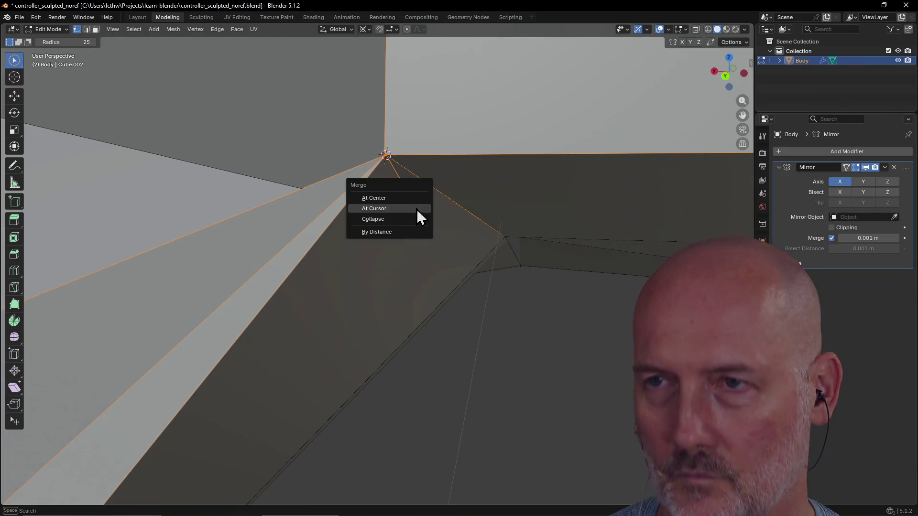
click(414, 199)
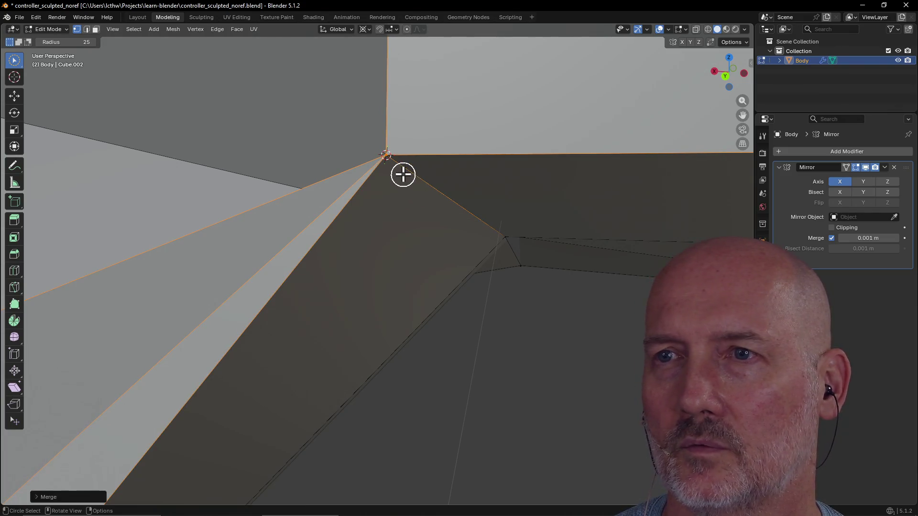
mouse_move(392, 192)
middle_down()
mouse_move(470, 194)
mouse_move(460, 211)
mouse_move(381, 207)
mouse_move(455, 201)
mouse_move(424, 199)
middle_up()
scroll(430, 210, down, 6)
scroll(430, 209, down, 2)
scroll(378, 206, up, 8)
scroll(375, 203, down, 8)
scroll(389, 211, up, 6)
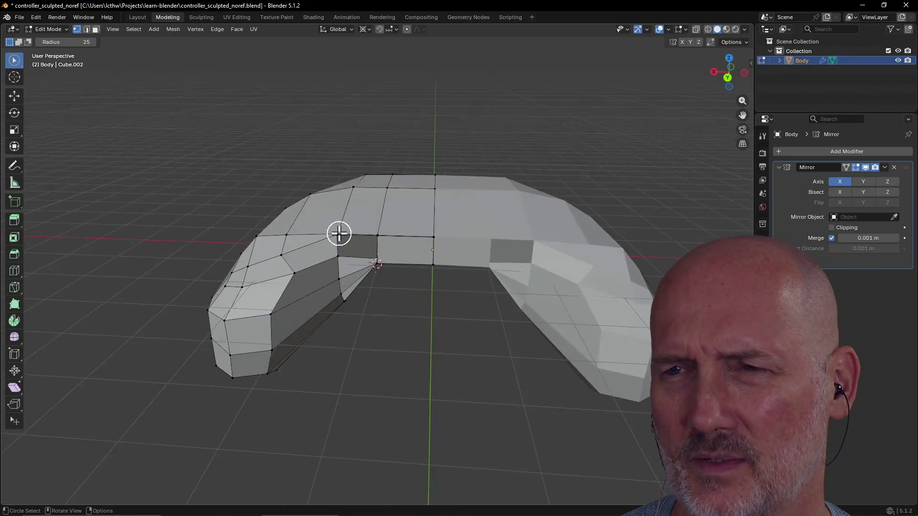
mouse_move(337, 241)
middle_down()
mouse_move(383, 217)
mouse_move(381, 245)
middle_up()
scroll(341, 250, up, 6)
scroll(316, 247, up, 2)
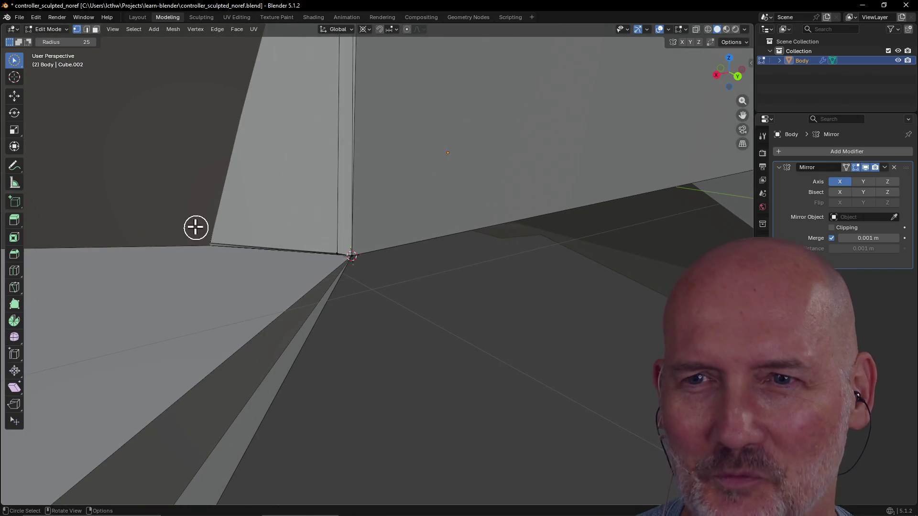
scroll(196, 228, down, 5)
scroll(342, 218, up, 4)
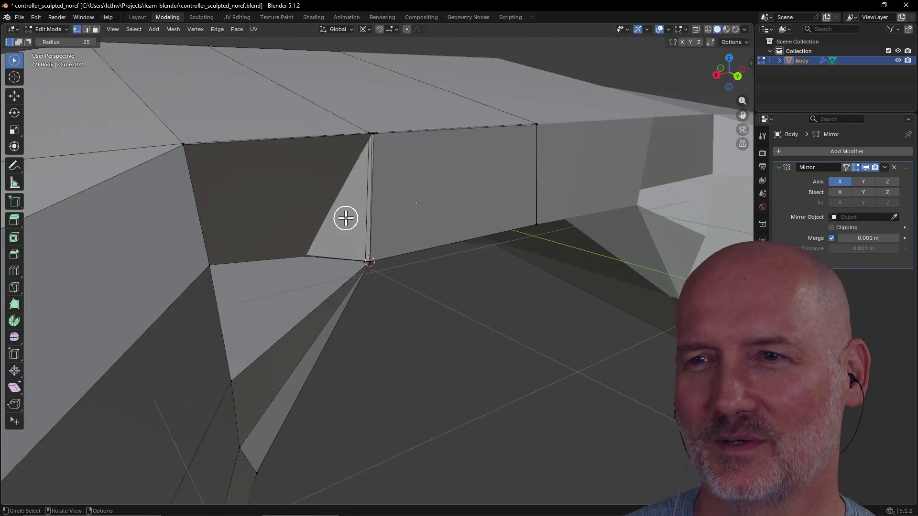
scroll(317, 218, down, 2)
mouse_move(318, 215)
middle_down()
mouse_move(309, 199)
mouse_move(354, 213)
mouse_move(308, 264)
middle_up()
mouse_move(342, 185)
middle_down()
mouse_move(320, 174)
mouse_move(342, 145)
mouse_move(397, 180)
mouse_move(500, 166)
middle_up()
scroll(410, 180, down, 5)
scroll(331, 276, up, 8)
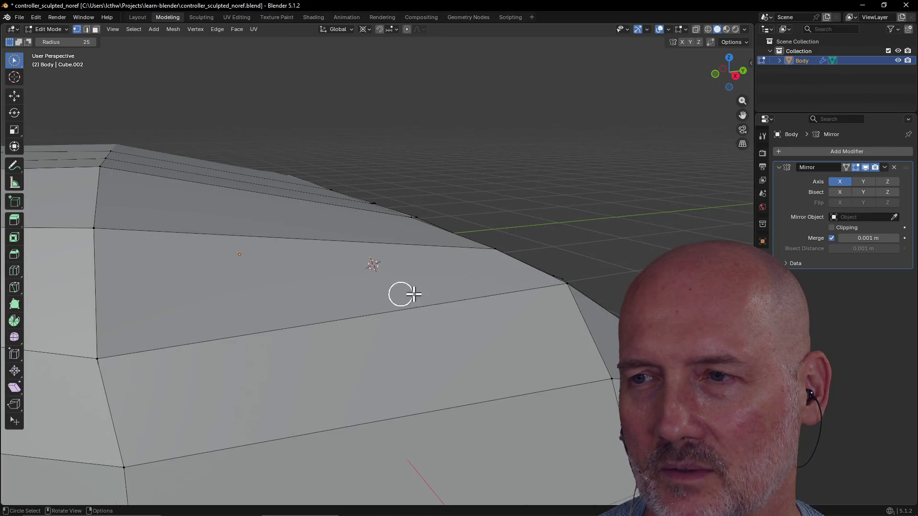
scroll(400, 294, down, 5)
middle_drag(401, 294, 415, 291)
mouse_move(351, 259)
middle_down()
mouse_move(267, 263)
mouse_move(343, 233)
mouse_move(351, 252)
mouse_move(406, 225)
mouse_move(417, 271)
mouse_move(422, 238)
mouse_move(516, 228)
mouse_move(575, 245)
mouse_move(543, 220)
mouse_move(512, 227)
mouse_move(502, 217)
mouse_move(561, 235)
mouse_move(543, 225)
middle_up()
scroll(417, 270, up, 3)
scroll(504, 218, up, 3)
scroll(456, 292, down, 5)
mouse_move(479, 308)
middle_down()
mouse_move(444, 298)
mouse_move(445, 282)
mouse_move(519, 315)
middle_up()
scroll(483, 313, up, 5)
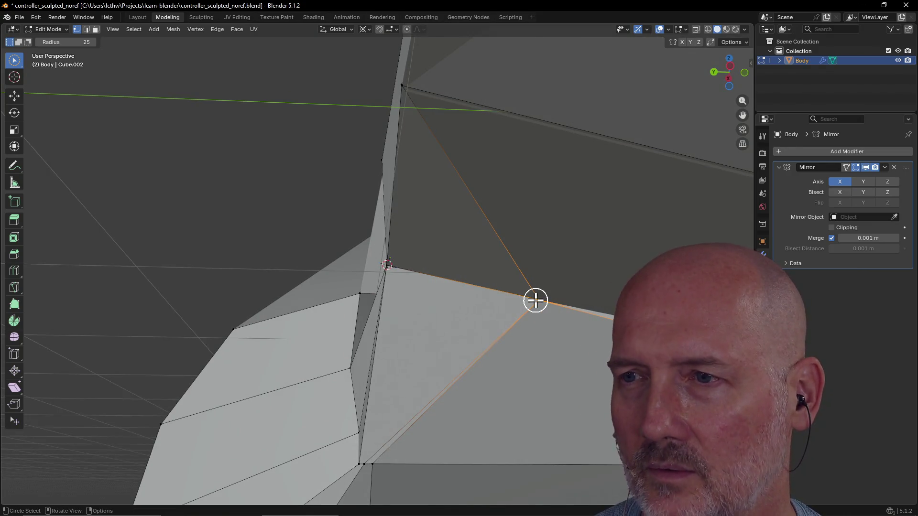
key(g)
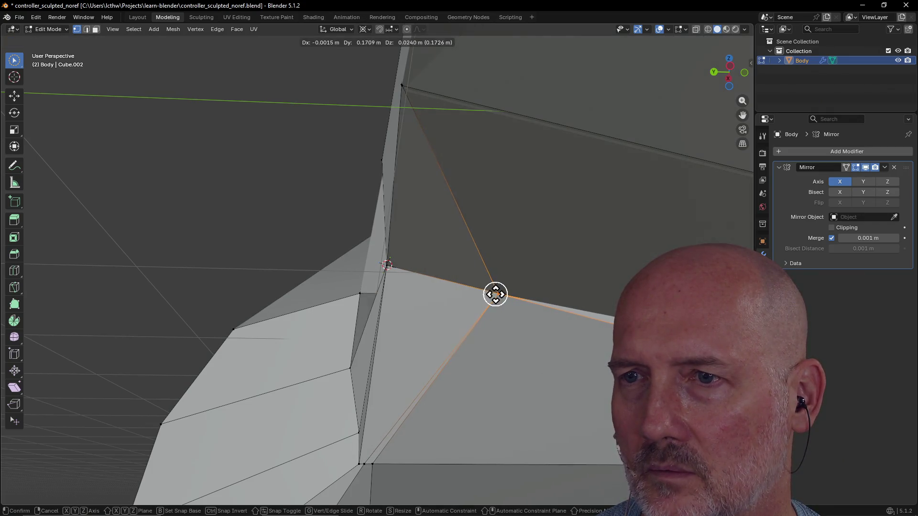
Confirm the vertex's new position, deselect everything, and zoom in on the inner corner vertex
click(494, 292)
middle_drag(514, 308, 526, 314)
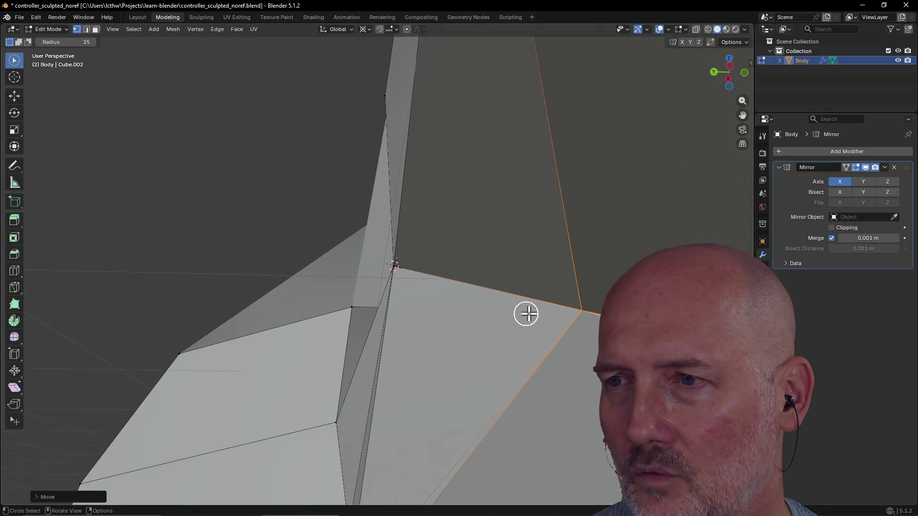
click(567, 309)
middle_drag(502, 384, 446, 394)
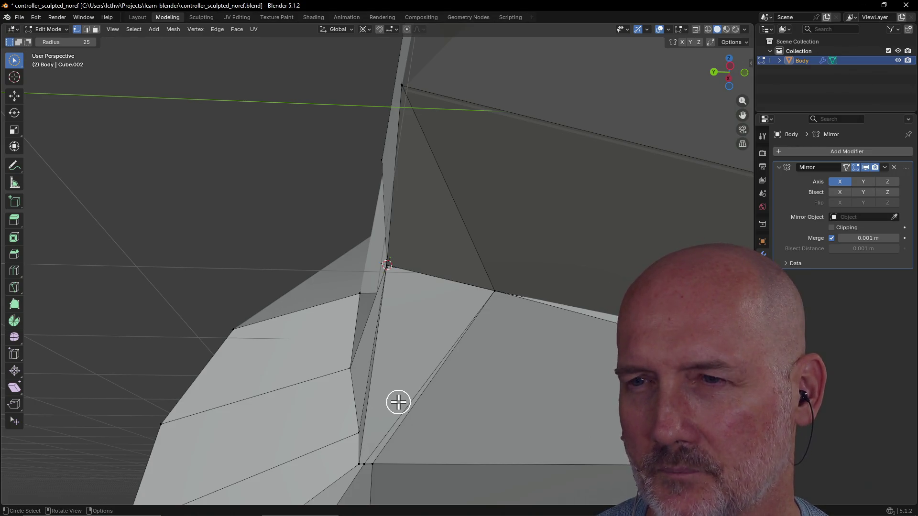
mouse_move(387, 390)
middle_down()
mouse_move(418, 383)
mouse_move(455, 352)
mouse_move(500, 343)
mouse_move(504, 350)
mouse_move(482, 361)
mouse_move(522, 389)
mouse_move(446, 342)
mouse_move(403, 343)
mouse_move(430, 352)
mouse_move(428, 361)
middle_up()
scroll(380, 285, up, 3)
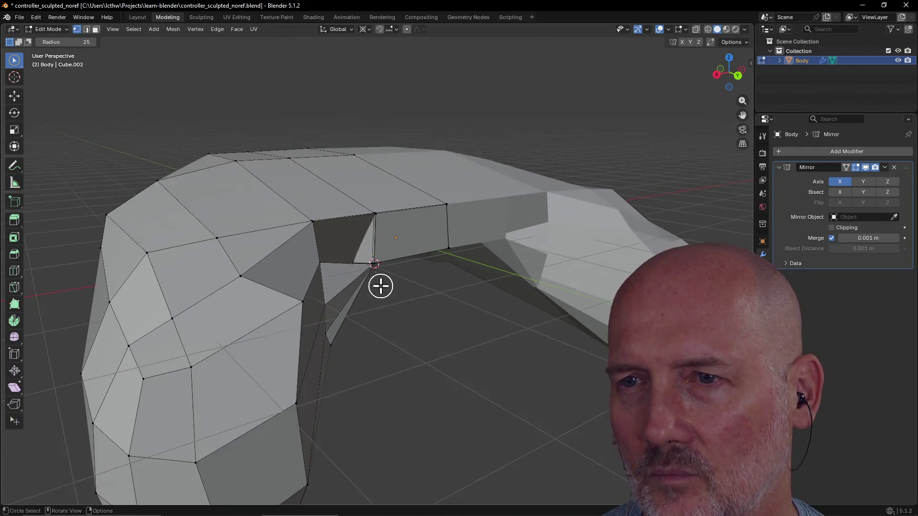
scroll(351, 262, up, 4)
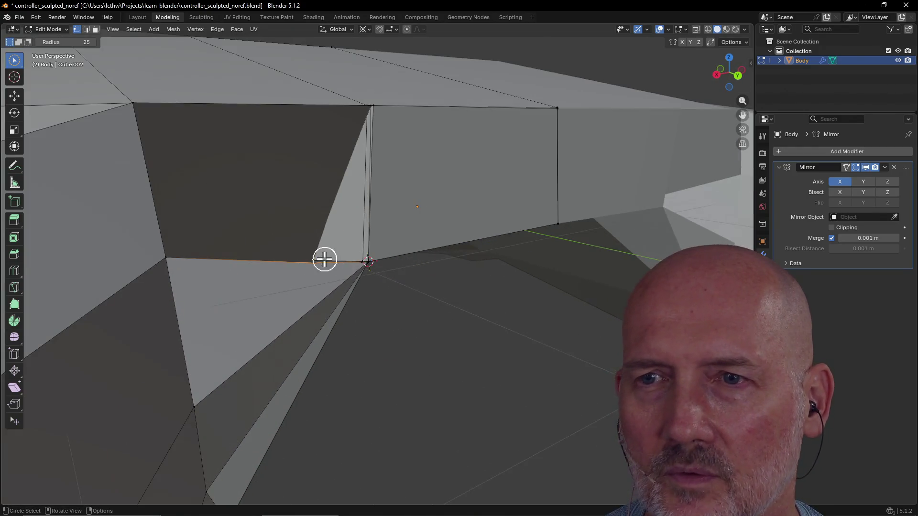
scroll(308, 263, up, 1)
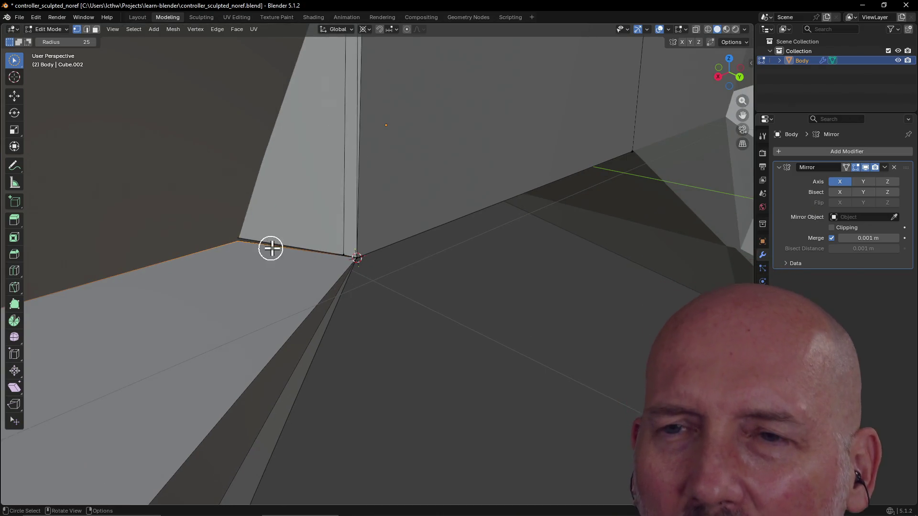
Select the inner-corner edge and reposition two vertices under the arch
drag(231, 234, 234, 248)
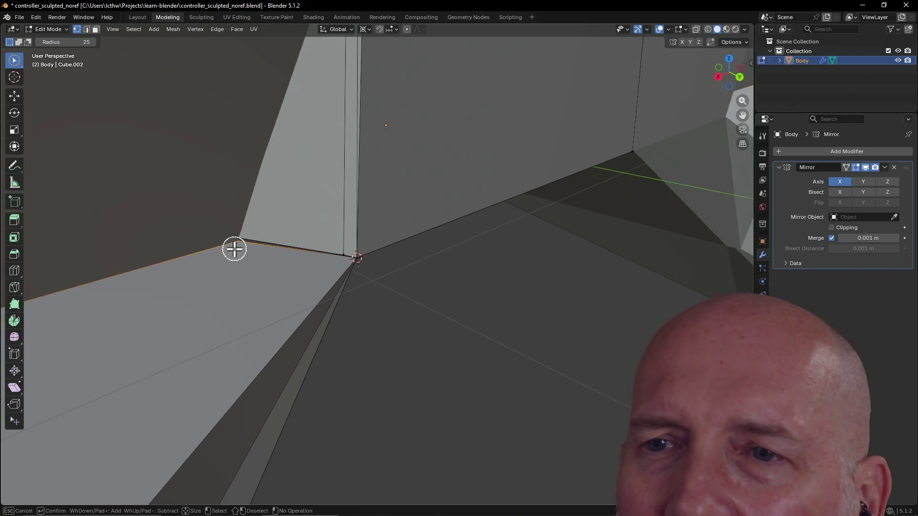
mouse_move(221, 254)
middle_down()
mouse_move(182, 225)
mouse_move(365, 328)
mouse_move(299, 279)
mouse_move(383, 352)
mouse_move(352, 341)
middle_up()
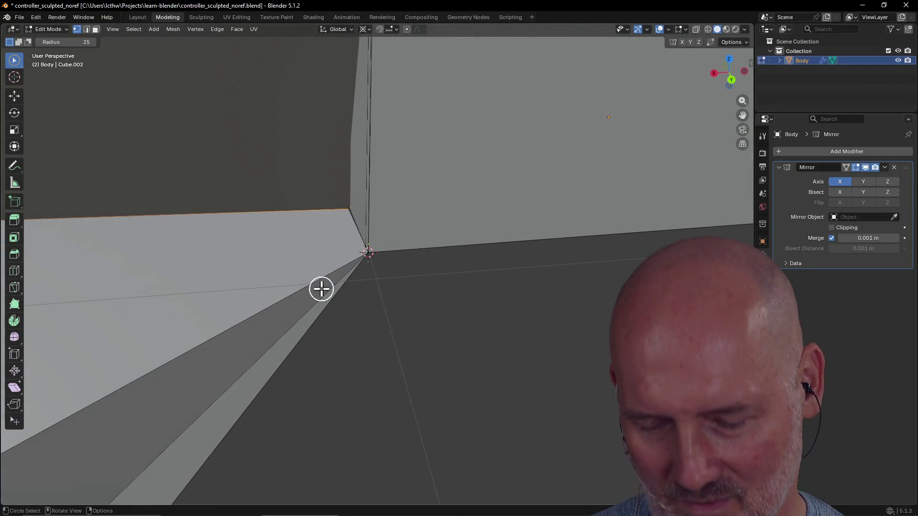
key(g)
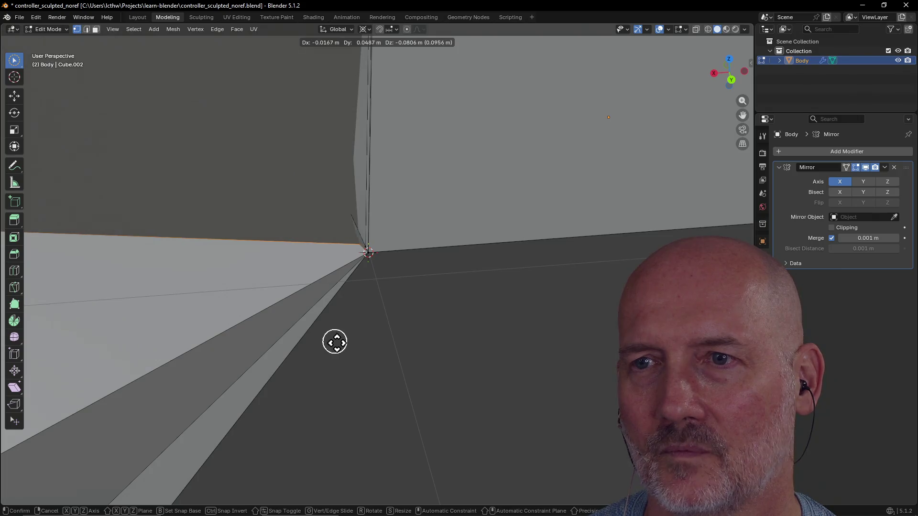
click(350, 353)
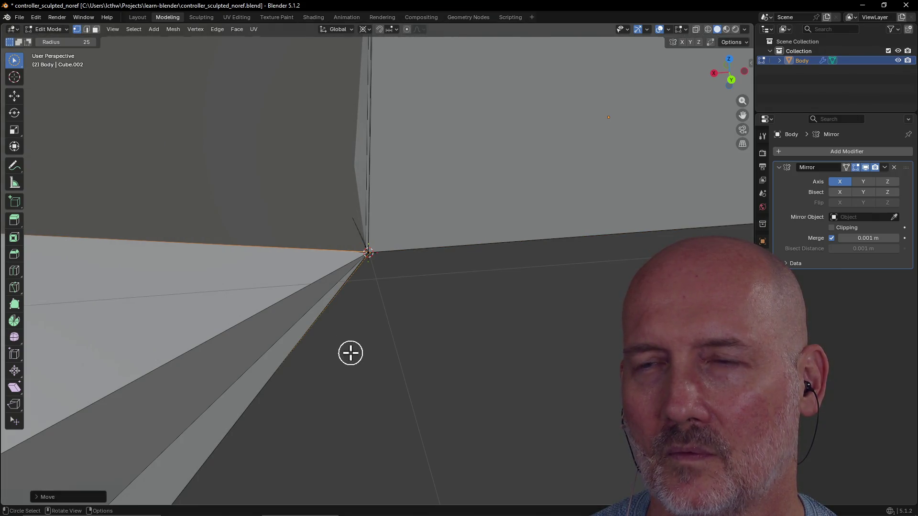
mouse_move(360, 307)
middle_down()
mouse_move(358, 273)
mouse_move(396, 254)
mouse_move(424, 268)
mouse_move(390, 259)
mouse_move(389, 268)
mouse_move(396, 235)
mouse_move(373, 214)
mouse_move(315, 200)
mouse_move(317, 220)
mouse_move(360, 250)
mouse_move(366, 237)
mouse_move(316, 206)
middle_up()
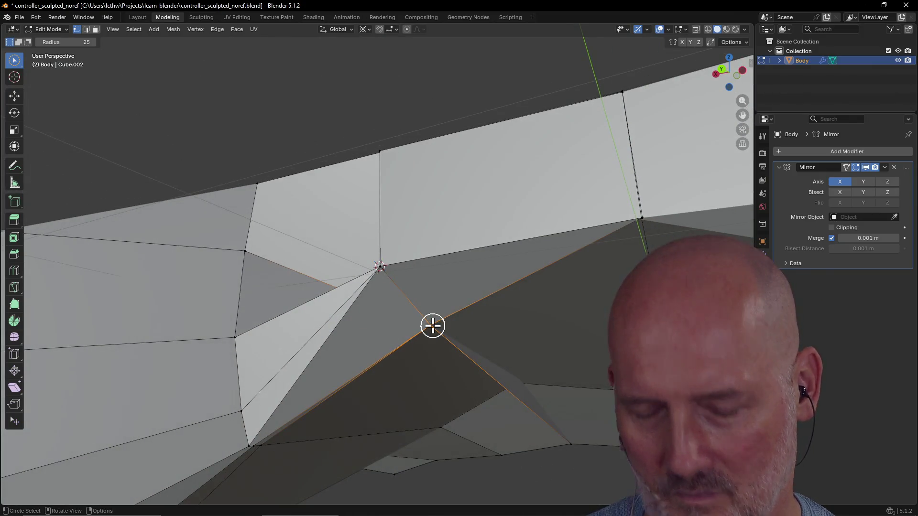
key(g)
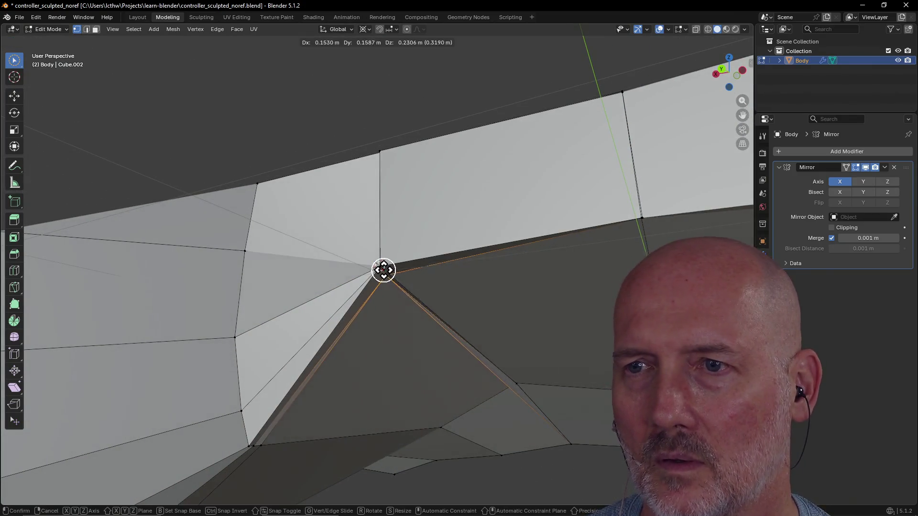
click(376, 259)
mouse_move(376, 265)
middle_down()
mouse_move(389, 301)
mouse_move(434, 355)
mouse_move(455, 355)
mouse_move(377, 281)
mouse_move(381, 250)
mouse_move(385, 273)
middle_up()
Drop a vertex about 1.82 m straight down along Z into a spike, then deselect
key(g)
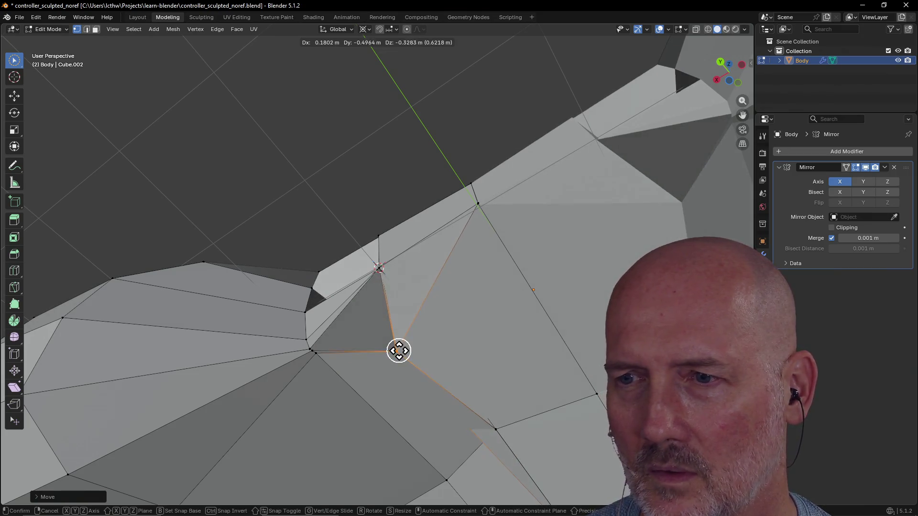
key(z)
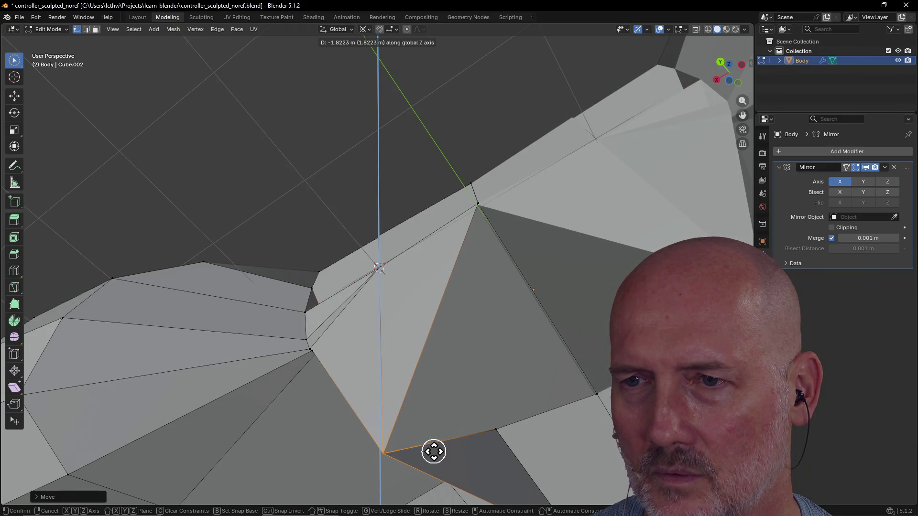
click(432, 442)
mouse_move(424, 412)
middle_down()
mouse_move(476, 482)
mouse_move(447, 387)
mouse_move(473, 416)
mouse_move(492, 487)
mouse_move(471, 474)
mouse_move(470, 490)
middle_up()
click(318, 266)
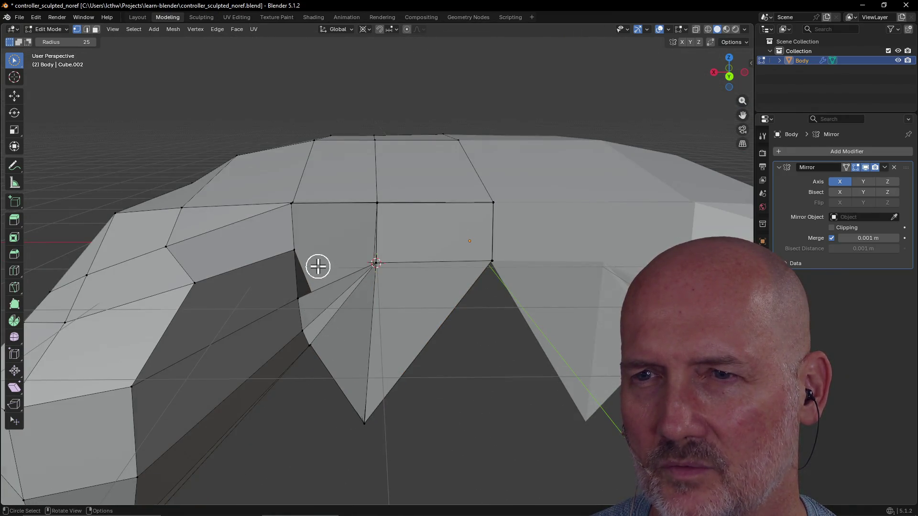
Undo the downward spike and slide the selected edge along global Y
mouse_move(329, 234)
middle_down()
mouse_move(370, 311)
mouse_move(354, 245)
mouse_move(362, 278)
middle_up()
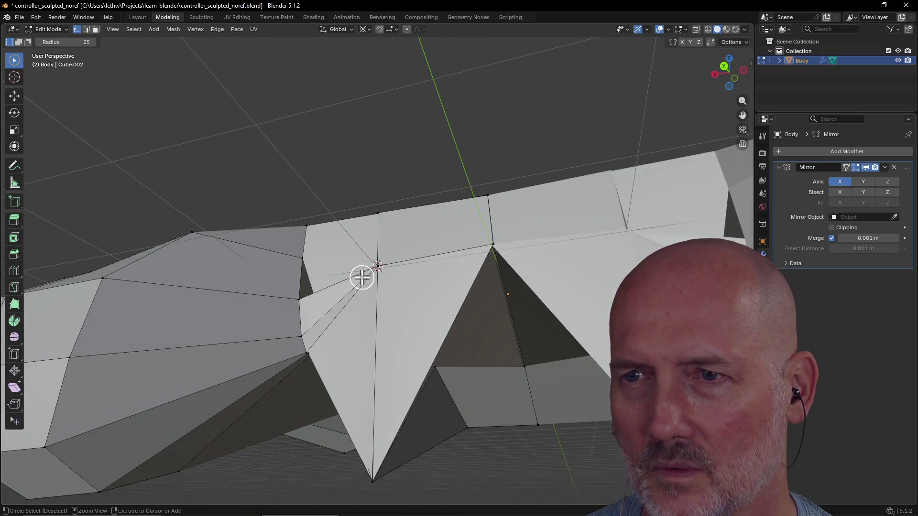
key(ctrl+z)
key(ctrl+z)
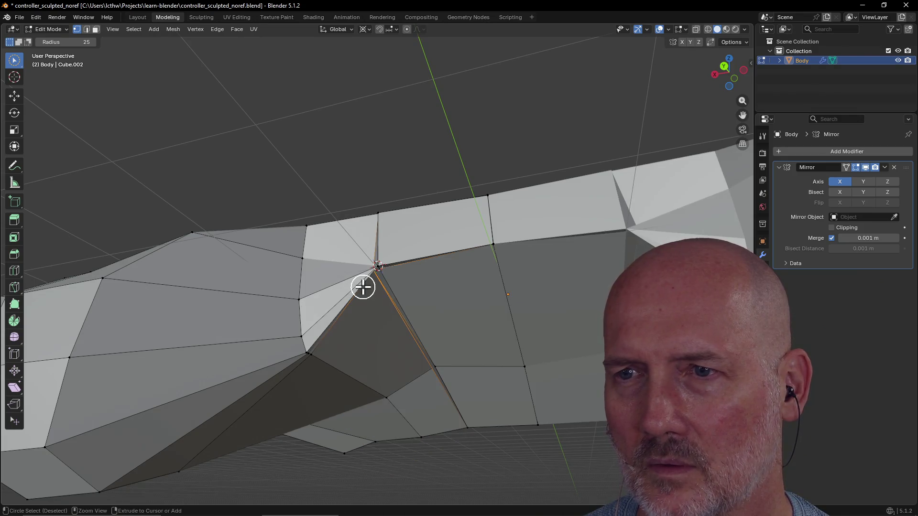
mouse_move(323, 265)
middle_down()
mouse_move(396, 336)
mouse_move(374, 326)
middle_up()
key(g)
key(y)
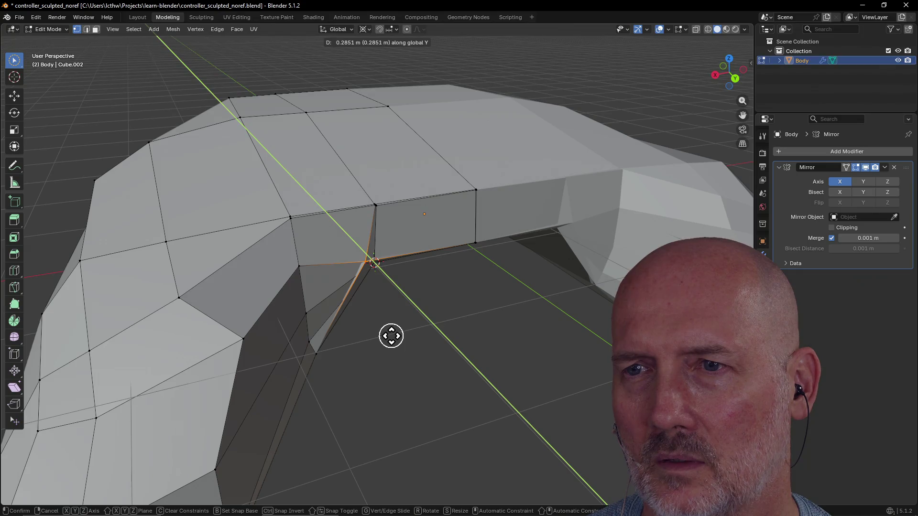
click(386, 332)
Shift the inner-corner vertex about 0.14 m to tighten the arched corner
mouse_move(387, 331)
middle_down()
mouse_move(436, 273)
mouse_move(361, 221)
middle_up()
scroll(355, 221, up, 3)
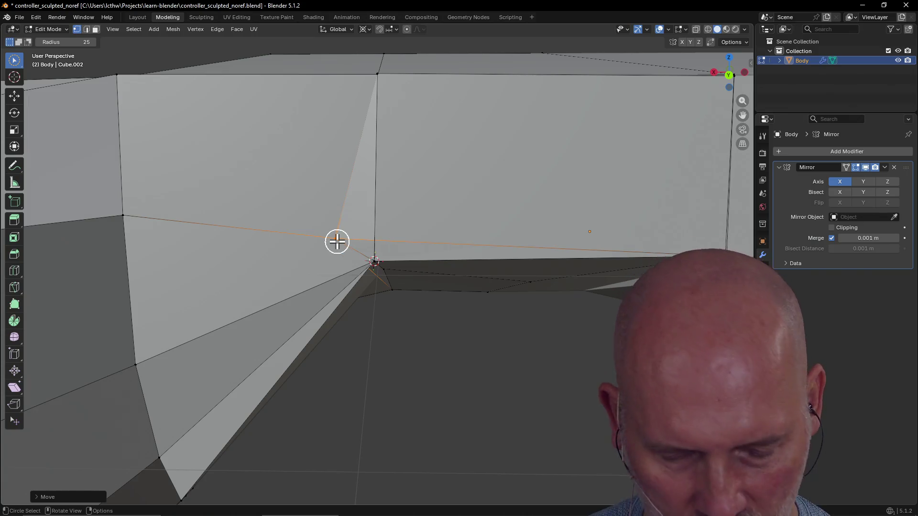
key(g)
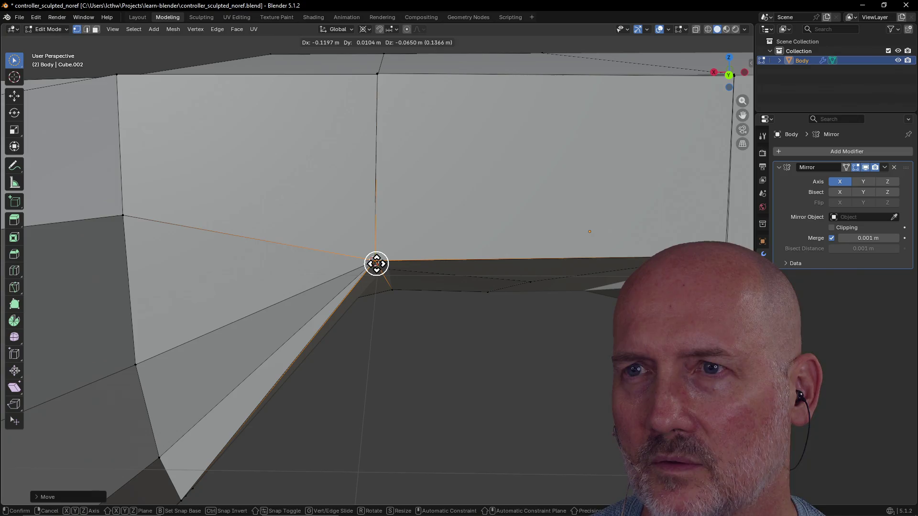
click(376, 263)
mouse_move(412, 302)
middle_down()
mouse_move(411, 268)
mouse_move(387, 274)
mouse_move(386, 287)
mouse_move(461, 352)
mouse_move(447, 342)
mouse_move(474, 379)
middle_up()
scroll(414, 342, up, 5)
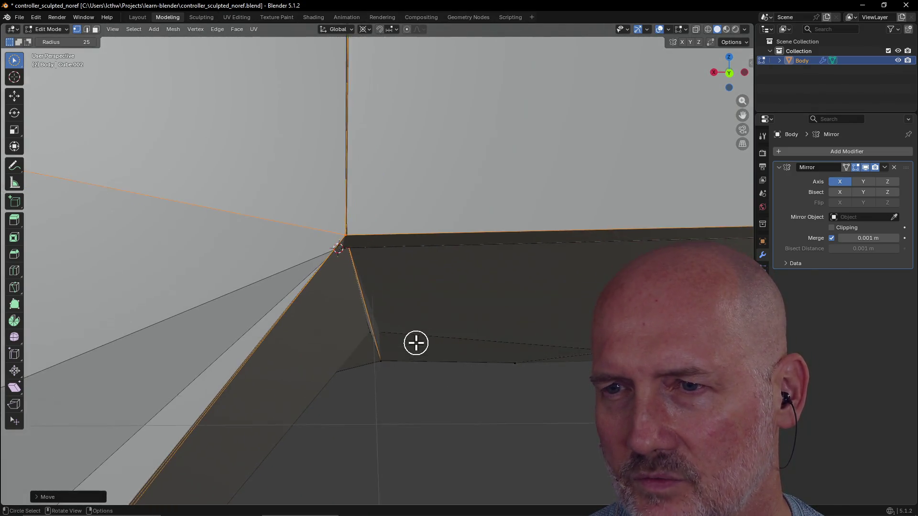
scroll(416, 342, down, 10)
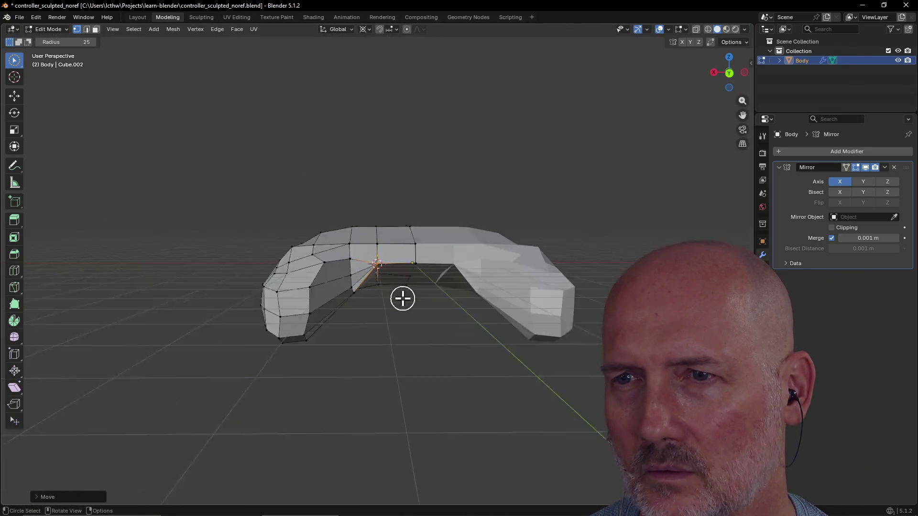
mouse_move(403, 298)
middle_down()
mouse_move(397, 357)
mouse_move(475, 337)
middle_up()
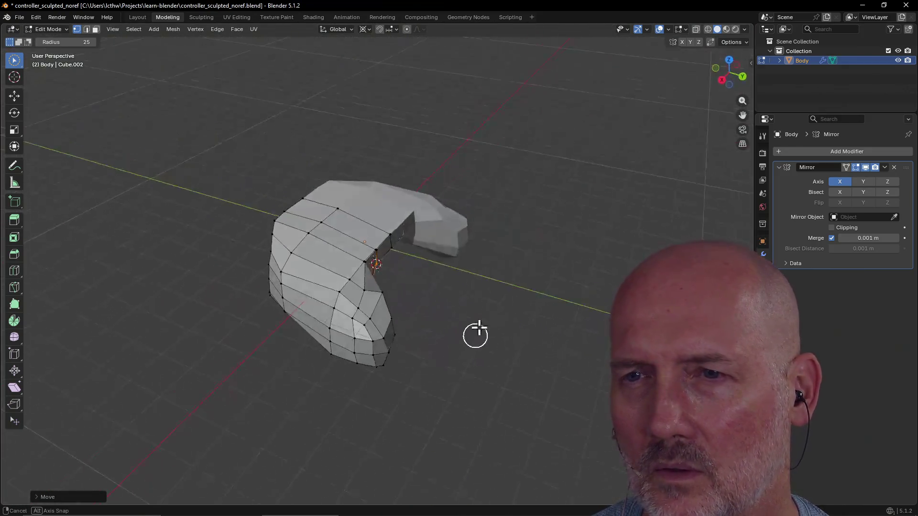
mouse_move(522, 250)
middle_down()
mouse_move(514, 196)
mouse_move(535, 213)
mouse_move(551, 242)
mouse_move(469, 189)
mouse_move(376, 234)
middle_up()
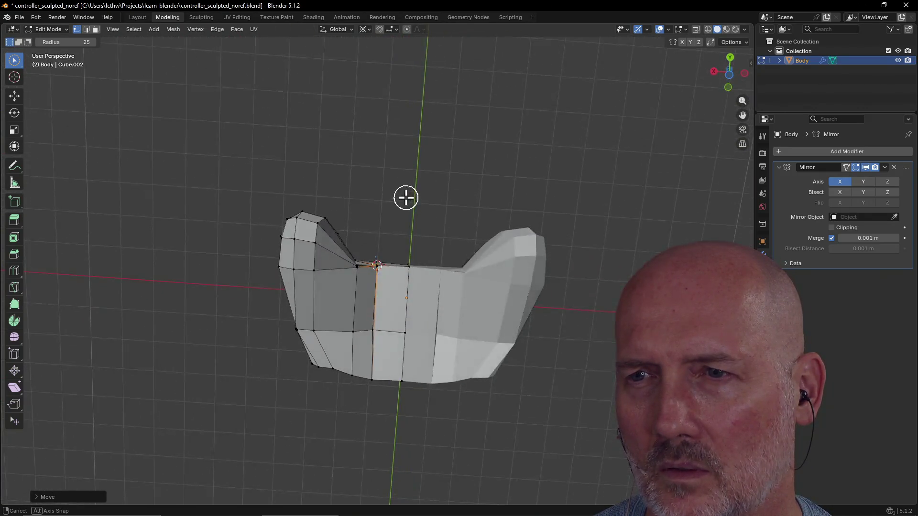
middle_drag(443, 250, 405, 229)
scroll(399, 220, up, 8)
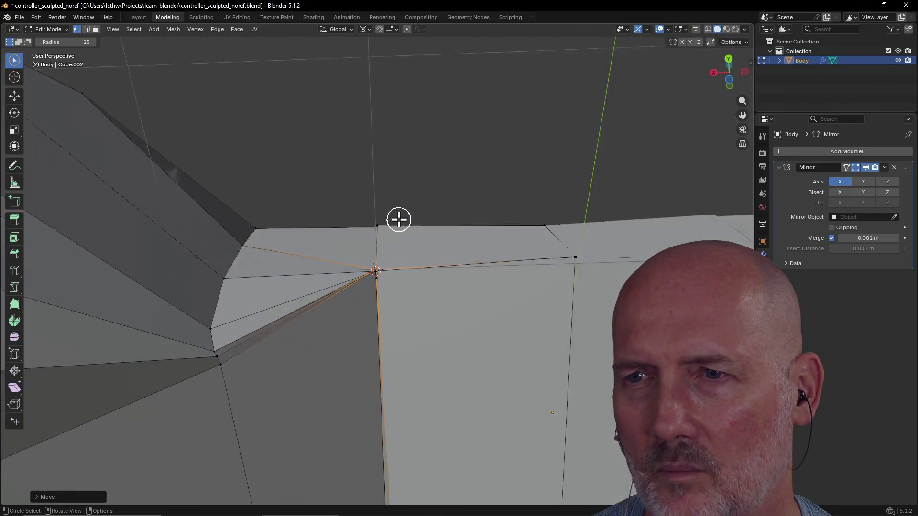
middle_drag(389, 288, 379, 338)
mouse_move(405, 268)
middle_down()
mouse_move(394, 250)
mouse_move(411, 279)
mouse_move(358, 201)
mouse_move(381, 246)
mouse_move(378, 229)
mouse_move(366, 253)
mouse_move(401, 313)
middle_up()
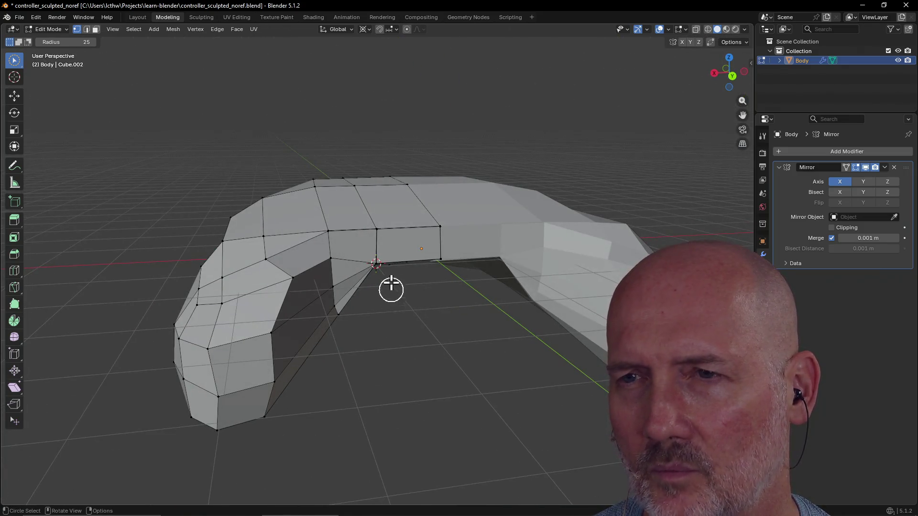
scroll(387, 279, up, 5)
scroll(387, 279, down, 5)
middle_drag(387, 279, 353, 237)
scroll(353, 237, up, 3)
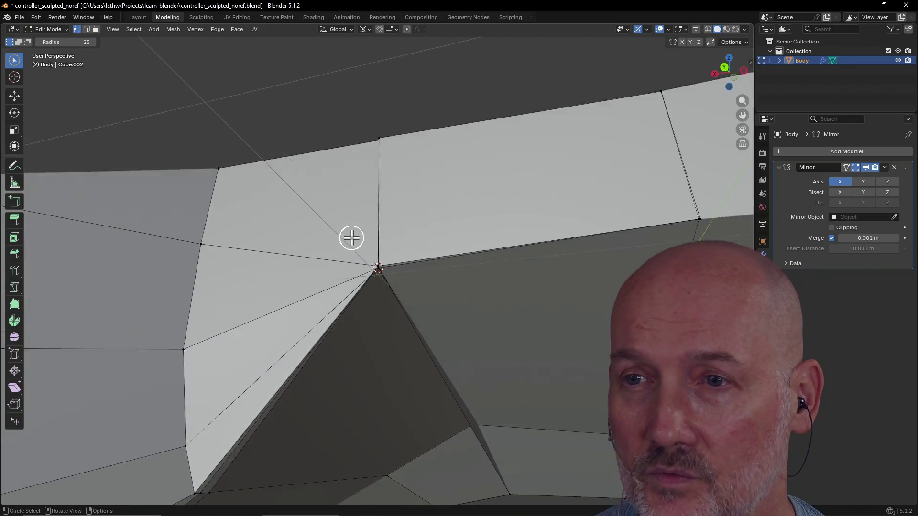
scroll(351, 238, up, 2)
click(376, 274)
mouse_move(388, 260)
middle_down()
mouse_move(417, 300)
mouse_move(383, 271)
middle_up()
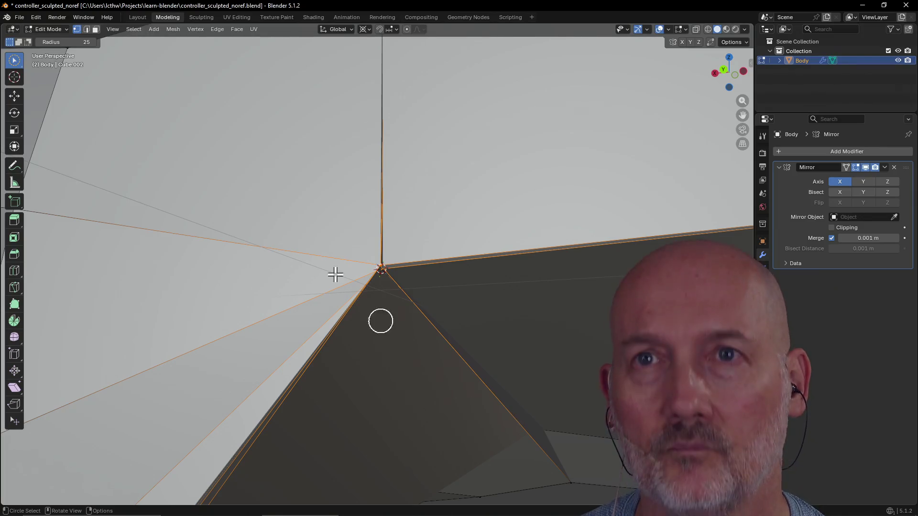
key(3)
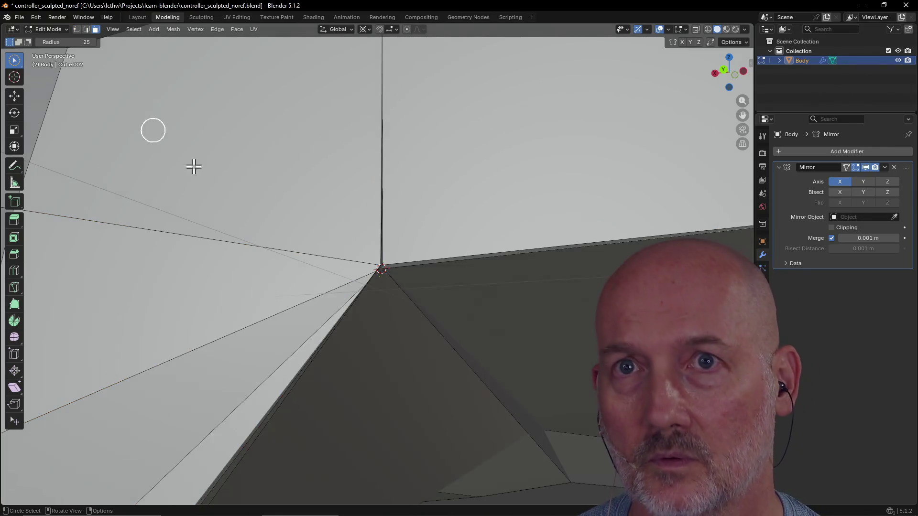
Delete the narrow strip face hanging below the central seam vertex
click(526, 417)
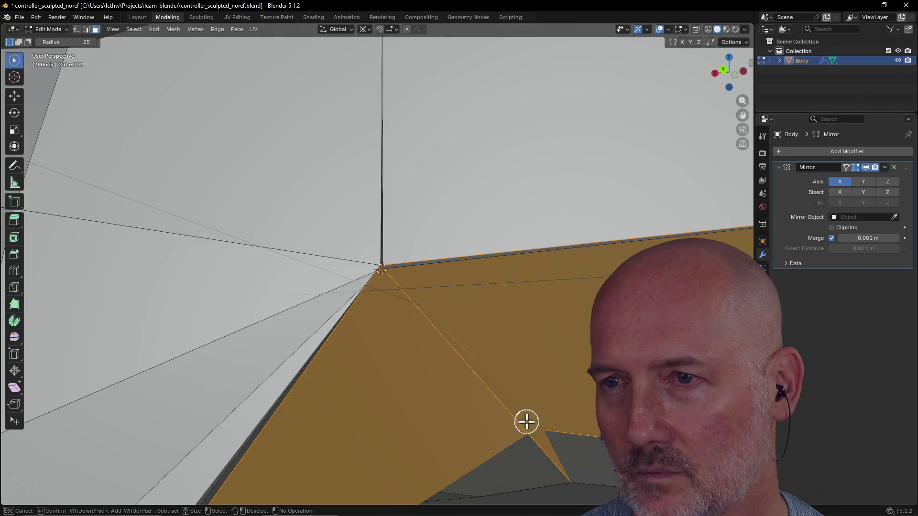
shift+click(527, 433)
mouse_move(526, 434)
middle_down()
mouse_move(530, 455)
mouse_move(513, 453)
mouse_move(569, 377)
mouse_move(593, 384)
middle_up()
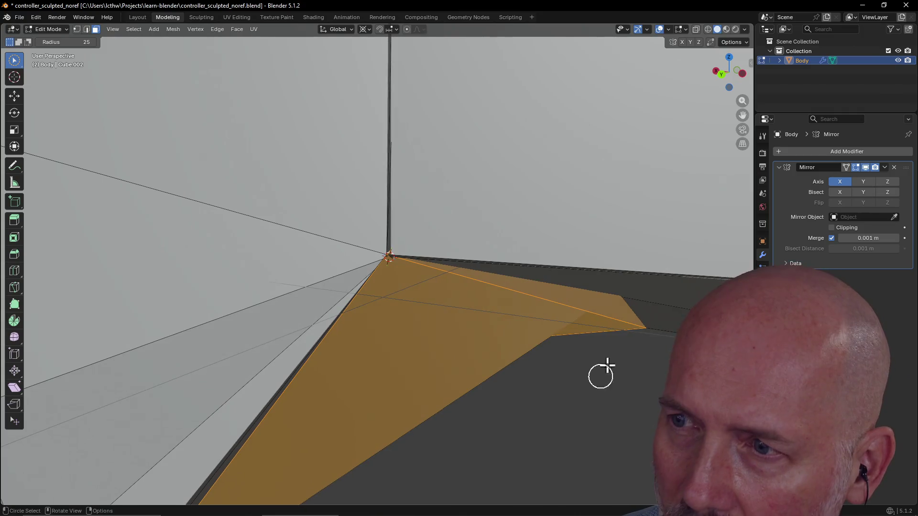
click(614, 307)
mouse_move(606, 313)
middle_down()
mouse_move(619, 260)
mouse_move(625, 296)
middle_up()
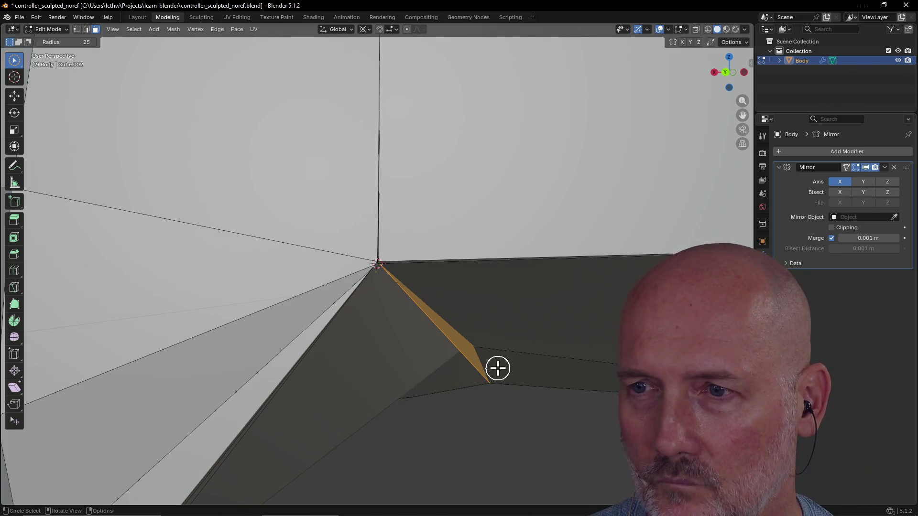
key(x)
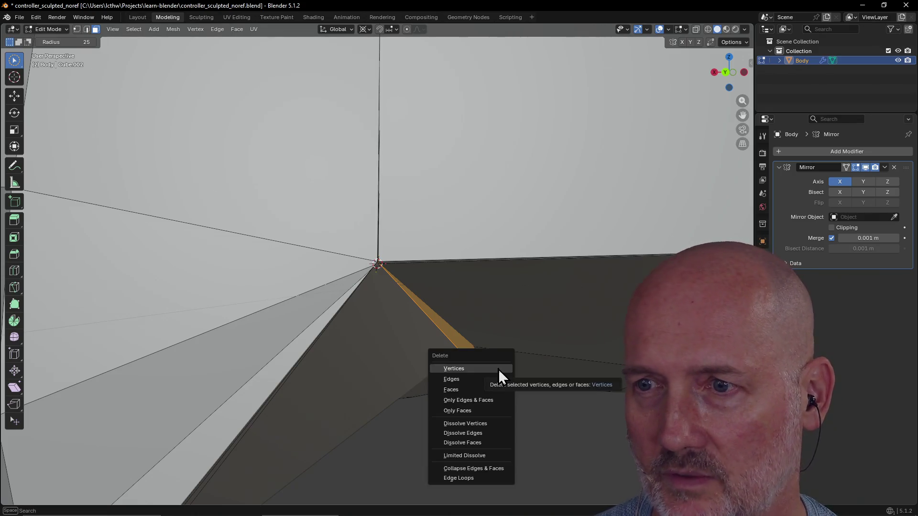
click(483, 391)
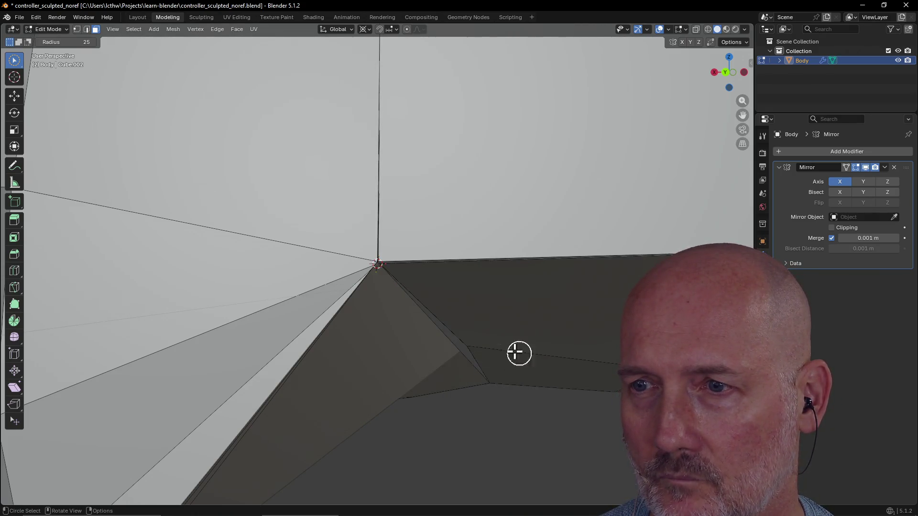
Delete the thin triangle face under the arch, then select the four faces around an inner vertex
scroll(506, 349, down, 4)
mouse_move(505, 349)
middle_down()
mouse_move(435, 387)
mouse_move(467, 330)
mouse_move(503, 333)
mouse_move(474, 389)
mouse_move(457, 383)
mouse_move(463, 348)
mouse_move(436, 285)
mouse_move(465, 342)
mouse_move(443, 368)
mouse_move(437, 355)
mouse_move(492, 371)
mouse_move(521, 409)
mouse_move(526, 352)
mouse_move(541, 358)
middle_up()
click(587, 337)
middle_drag(591, 344, 617, 366)
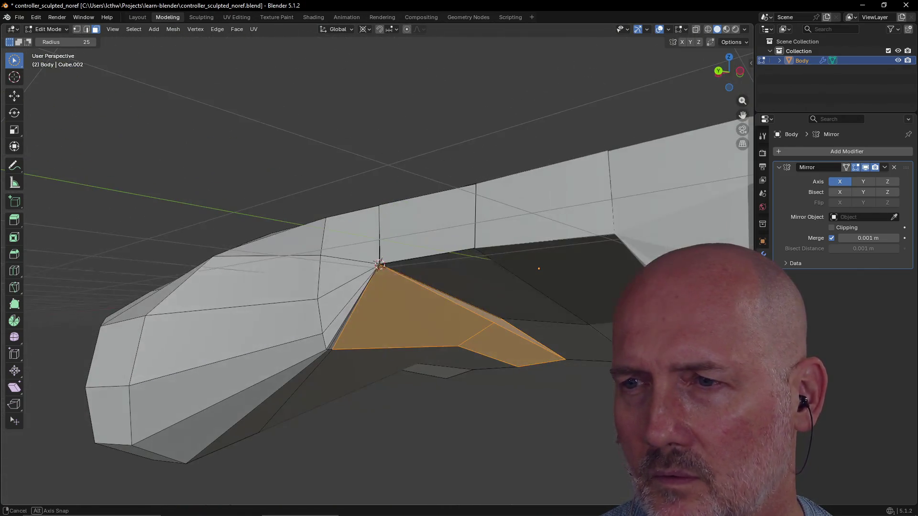
alt+click(440, 328)
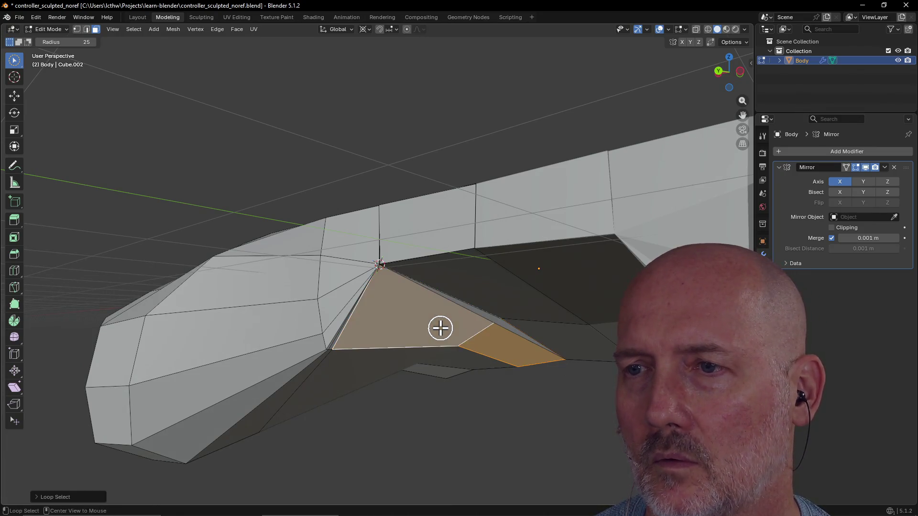
alt+click(501, 352)
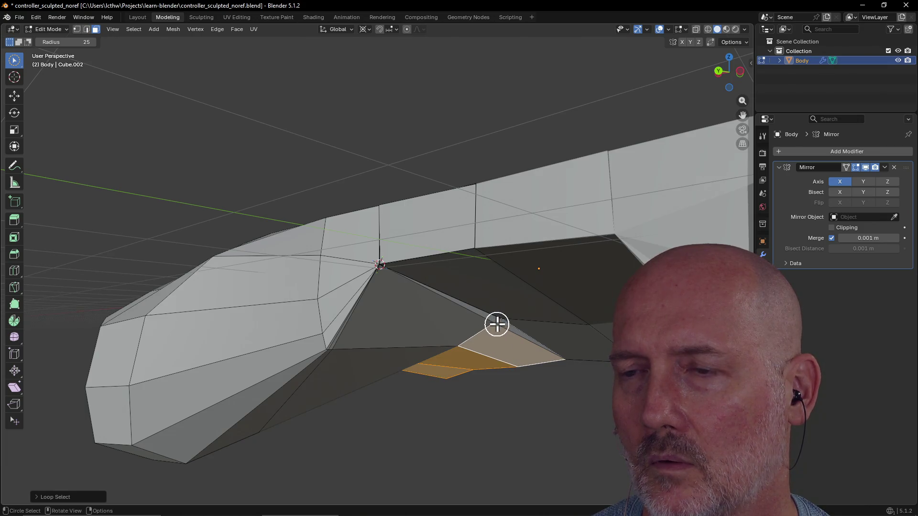
alt+click(493, 330)
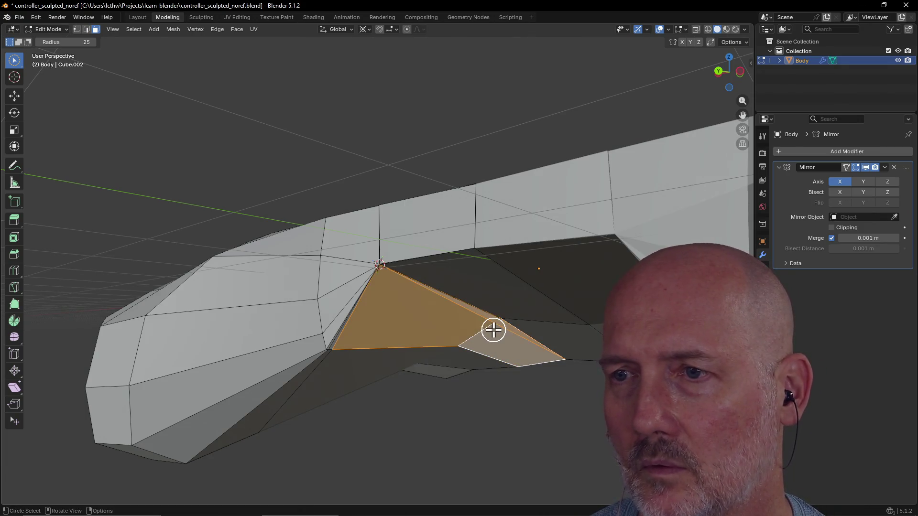
ctrl+drag(476, 346, 489, 339)
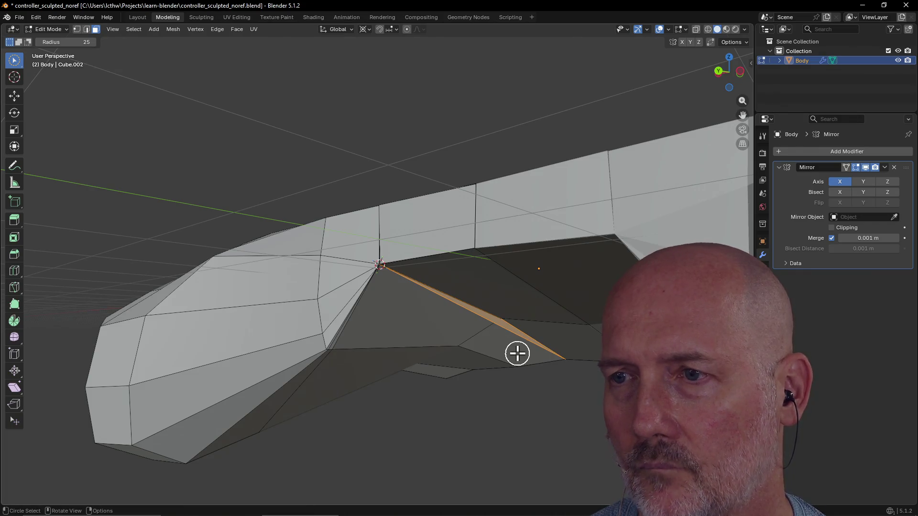
key(x)
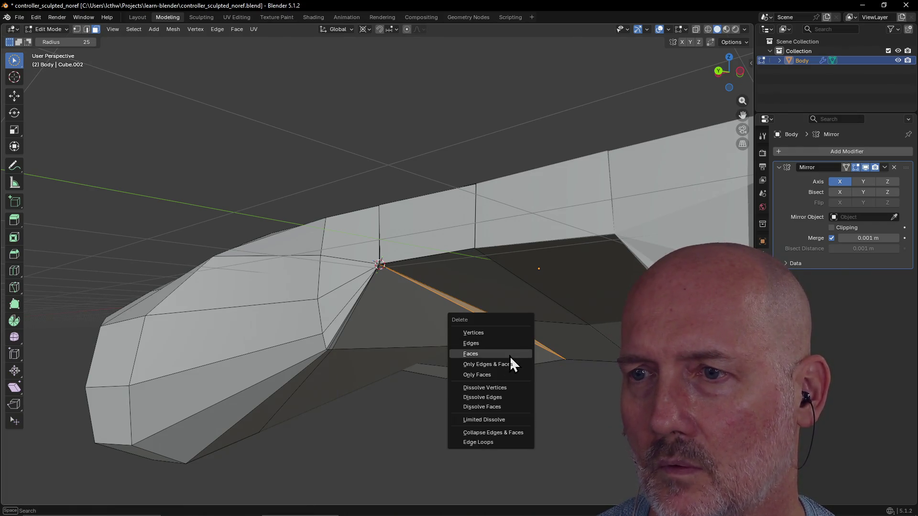
click(510, 355)
mouse_move(510, 355)
middle_down()
mouse_move(521, 311)
mouse_move(553, 323)
mouse_move(561, 301)
mouse_move(582, 334)
mouse_move(516, 277)
mouse_move(520, 271)
mouse_move(592, 365)
mouse_move(518, 314)
mouse_move(576, 312)
mouse_move(400, 312)
mouse_move(445, 287)
mouse_move(371, 317)
mouse_move(310, 317)
mouse_move(371, 287)
mouse_move(324, 271)
mouse_move(418, 279)
mouse_move(387, 289)
middle_up()
click(293, 319)
Circle-select the edge and move it about 0.13 m onto the central seam vertex
middle_drag(322, 305, 290, 306)
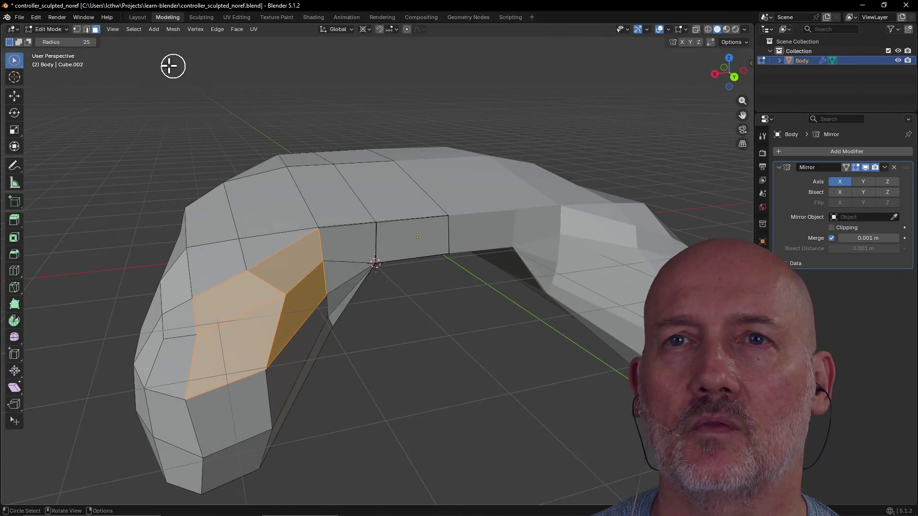
click(112, 29)
key(c)
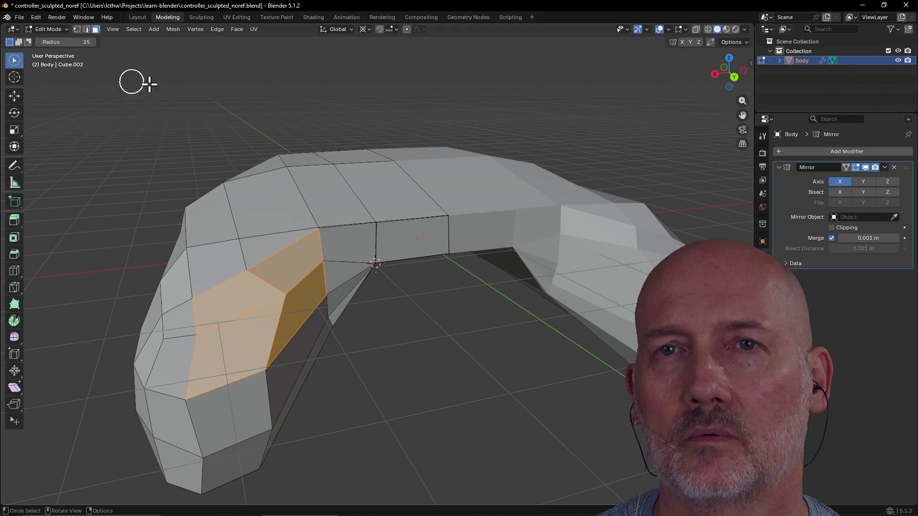
scroll(288, 293, up, 3)
mouse_move(287, 292)
middle_down()
mouse_move(252, 296)
mouse_move(248, 308)
mouse_move(233, 279)
mouse_move(252, 298)
middle_up()
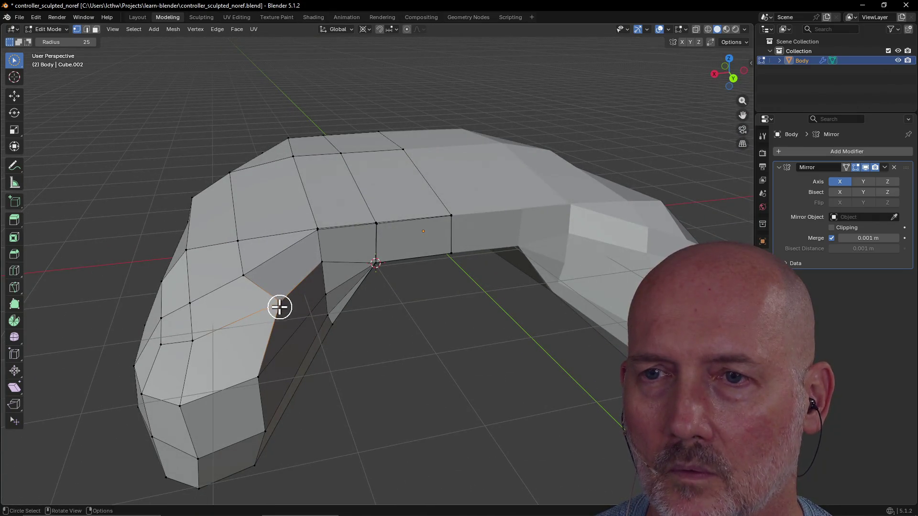
key(g)
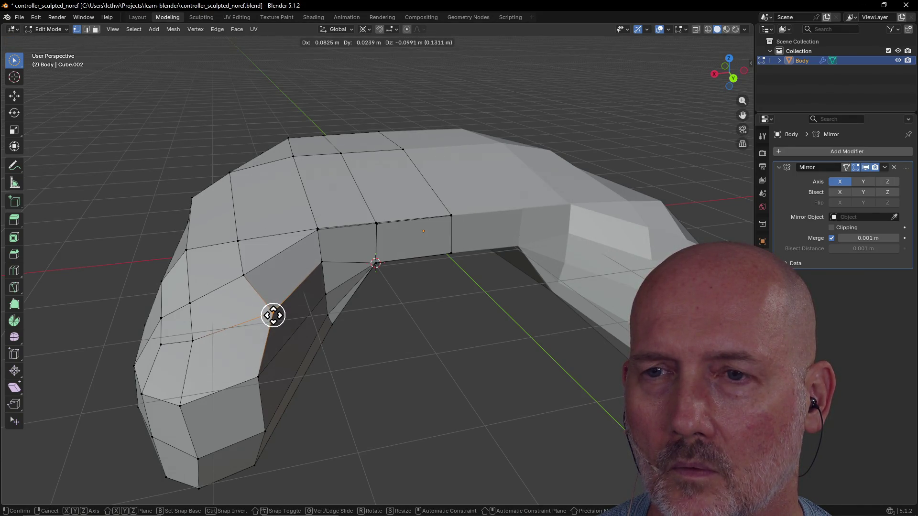
click(375, 264)
scroll(374, 277, up, 6)
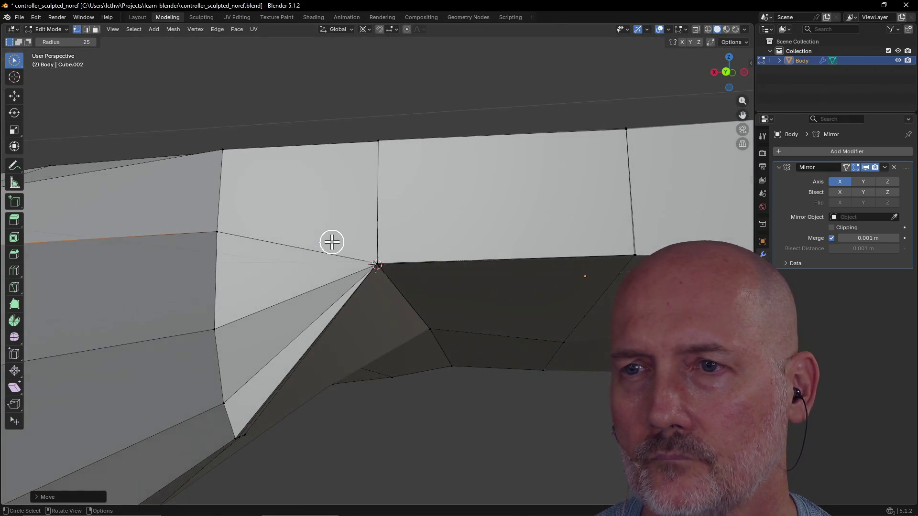
mouse_move(377, 264)
middle_down()
mouse_move(349, 225)
mouse_move(387, 260)
mouse_move(389, 239)
mouse_move(433, 283)
mouse_move(375, 260)
mouse_move(381, 239)
mouse_move(387, 258)
middle_up()
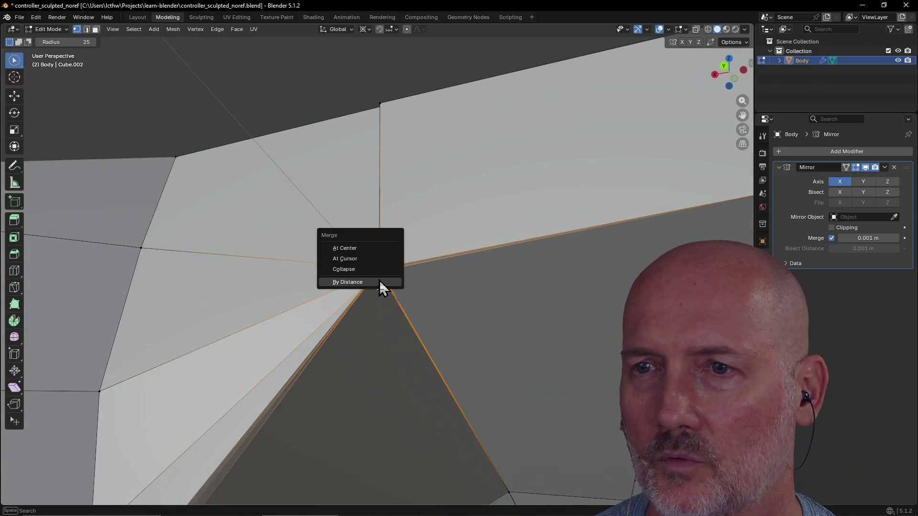
Check the Merge by Distance weld by selecting the single inner-corner vertex alone
mouse_move(394, 294)
middle_down()
mouse_move(395, 311)
mouse_move(439, 312)
mouse_move(409, 323)
mouse_move(392, 303)
mouse_move(420, 328)
mouse_move(395, 322)
mouse_move(393, 270)
middle_up()
mouse_move(411, 223)
middle_down()
mouse_move(436, 229)
mouse_move(420, 209)
middle_up()
click(416, 227)
mouse_move(395, 308)
middle_down()
mouse_move(397, 296)
mouse_move(457, 301)
mouse_move(347, 283)
mouse_move(326, 291)
mouse_move(397, 309)
middle_up()
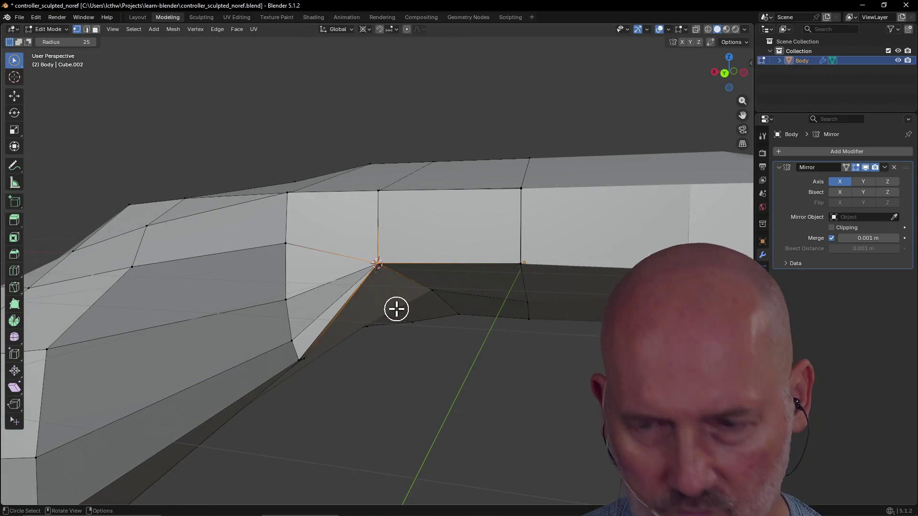
Switch the viewport to Wireframe shading from the Z pie menu
key(z)
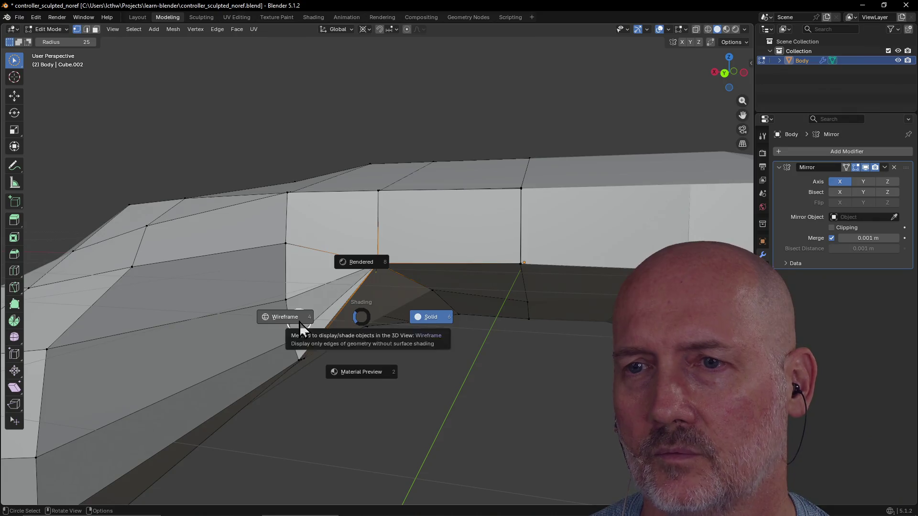
click(299, 322)
scroll(383, 277, up, 4)
mouse_move(383, 279)
middle_down()
mouse_move(411, 297)
mouse_move(360, 286)
mouse_move(348, 308)
mouse_move(356, 317)
mouse_move(345, 297)
mouse_move(376, 236)
mouse_move(359, 244)
mouse_move(463, 244)
mouse_move(458, 256)
mouse_move(385, 164)
middle_up()
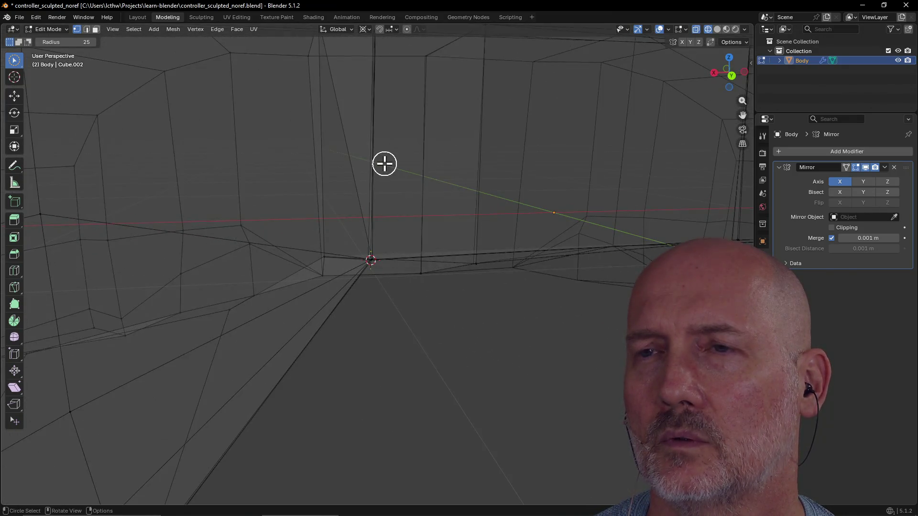
Orbit and zoom around the wireframe body to inspect the welded corner vertex
mouse_move(392, 119)
middle_down()
mouse_move(391, 103)
mouse_move(385, 179)
mouse_move(412, 214)
mouse_move(438, 194)
mouse_move(432, 207)
mouse_move(457, 190)
mouse_move(383, 154)
mouse_move(332, 141)
mouse_move(278, 167)
middle_up()
mouse_move(542, 148)
middle_down()
mouse_move(523, 110)
mouse_move(578, 86)
middle_up()
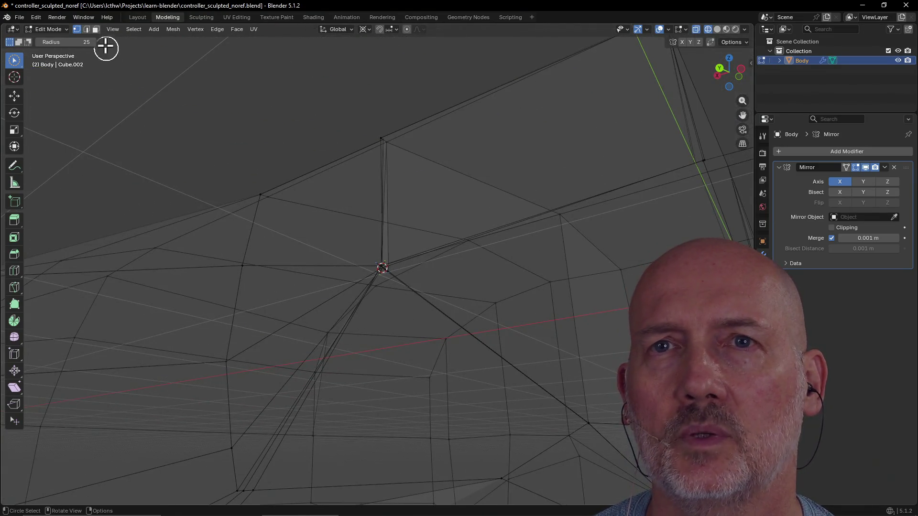
mouse_move(365, 174)
middle_down()
mouse_move(338, 211)
mouse_move(492, 147)
mouse_move(453, 150)
mouse_move(430, 182)
mouse_move(459, 243)
mouse_move(487, 178)
mouse_move(522, 159)
middle_up()
scroll(522, 158, up, 4)
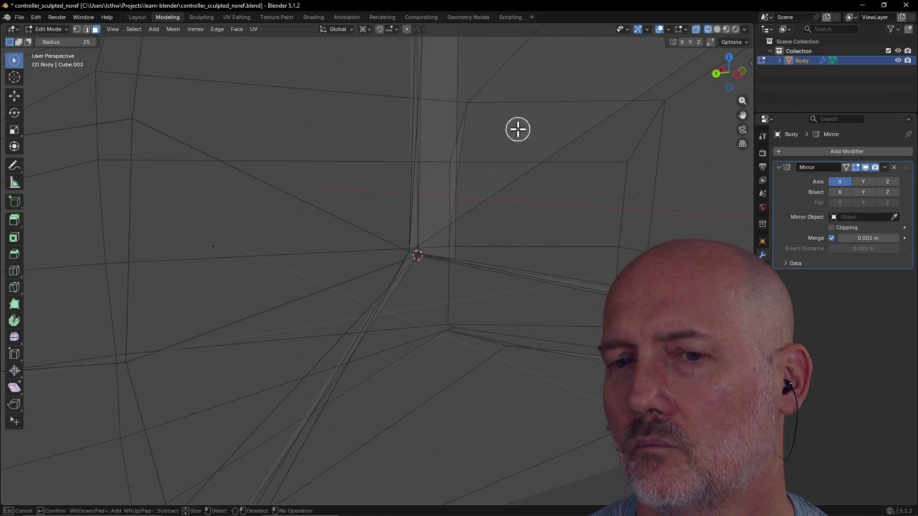
scroll(518, 129, down, 6)
middle_drag(518, 129, 461, 174)
scroll(480, 191, up, 2)
mouse_move(485, 205)
middle_down()
mouse_move(588, 137)
mouse_move(679, 141)
mouse_move(571, 194)
mouse_move(506, 174)
mouse_move(508, 159)
mouse_move(562, 214)
middle_up()
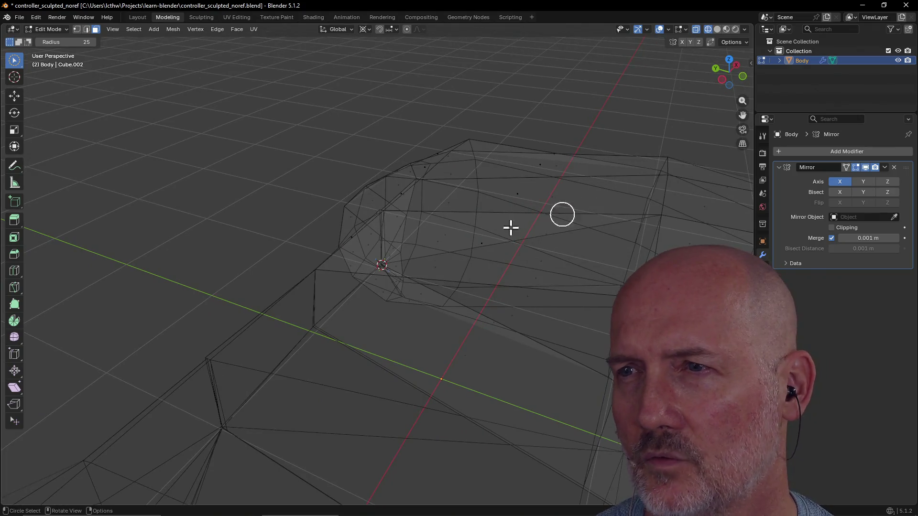
mouse_move(499, 184)
middle_down()
mouse_move(583, 168)
mouse_move(449, 220)
mouse_move(483, 194)
middle_up()
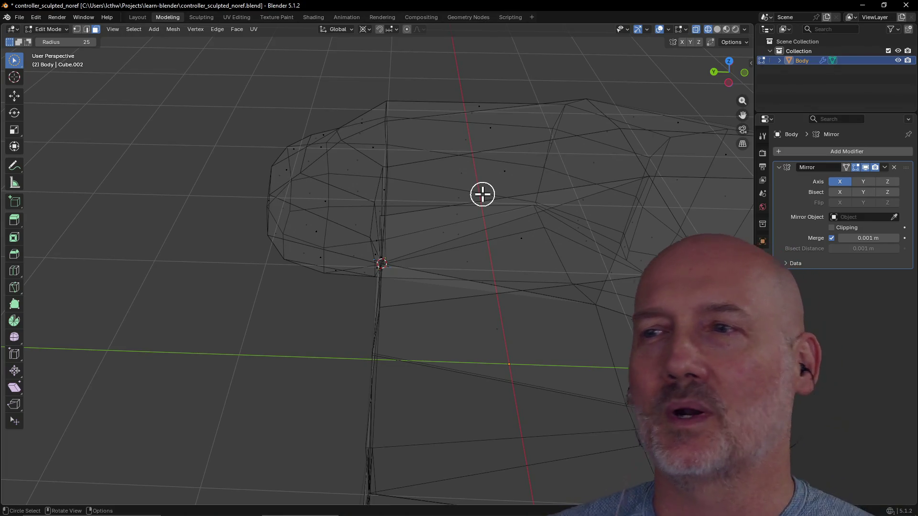
scroll(481, 192, down, 6)
scroll(477, 191, up, 5)
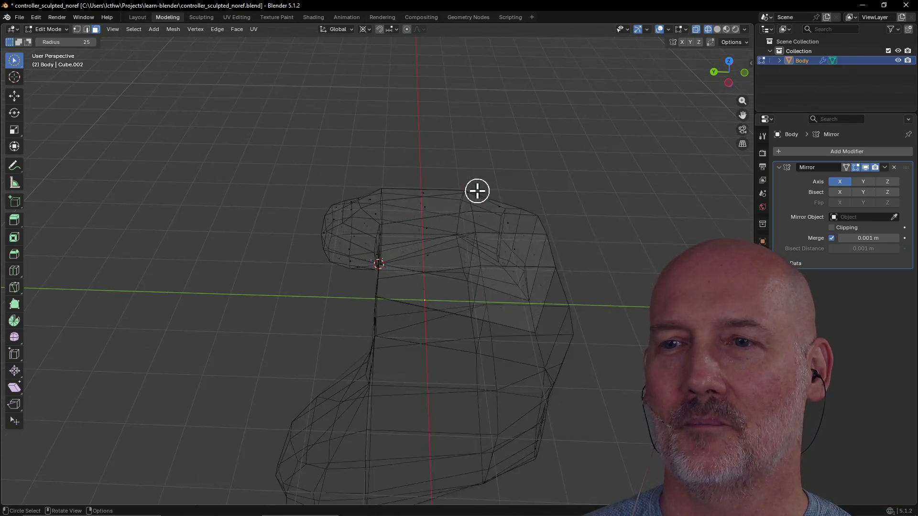
mouse_move(477, 191)
middle_down()
mouse_move(575, 196)
mouse_move(611, 234)
mouse_move(590, 203)
mouse_move(576, 242)
mouse_move(571, 213)
mouse_move(584, 238)
mouse_move(572, 209)
mouse_move(541, 244)
middle_up()
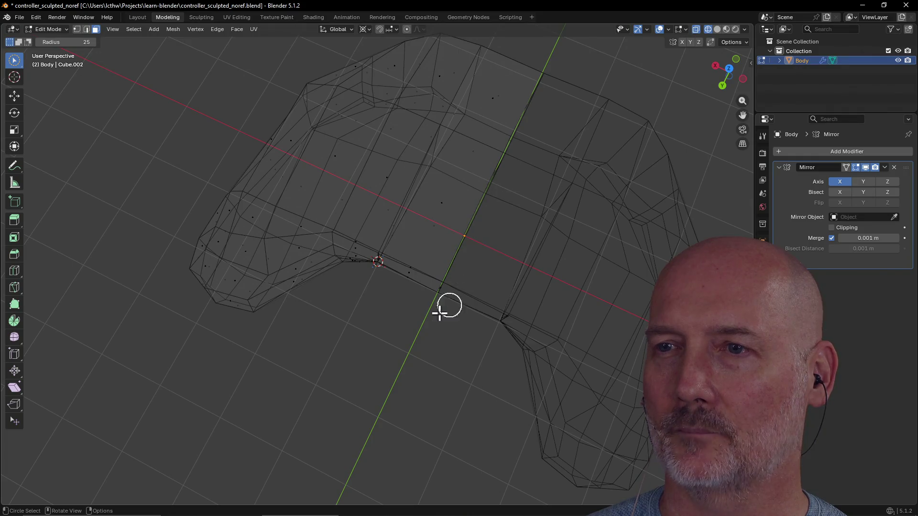
middle_drag(414, 309, 432, 262)
scroll(432, 262, up, 6)
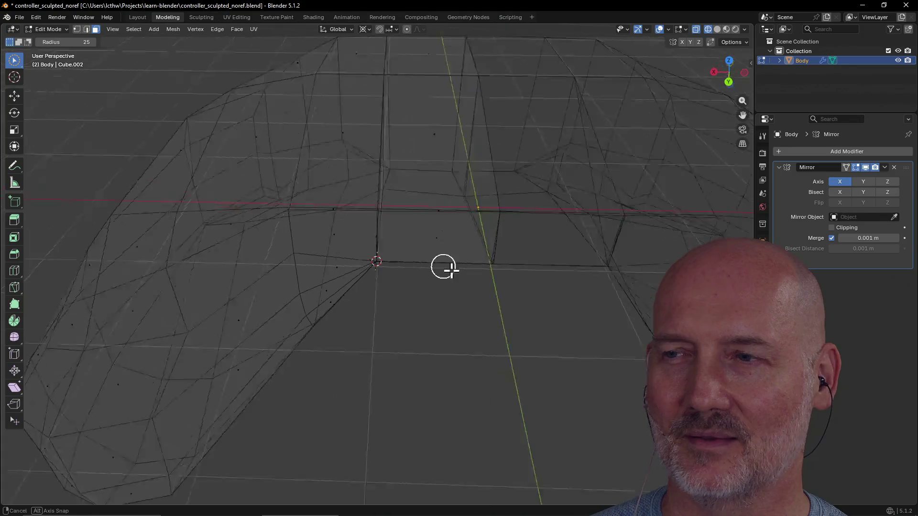
scroll(455, 272, down, 5)
middle_drag(420, 303, 395, 290)
scroll(395, 290, up, 5)
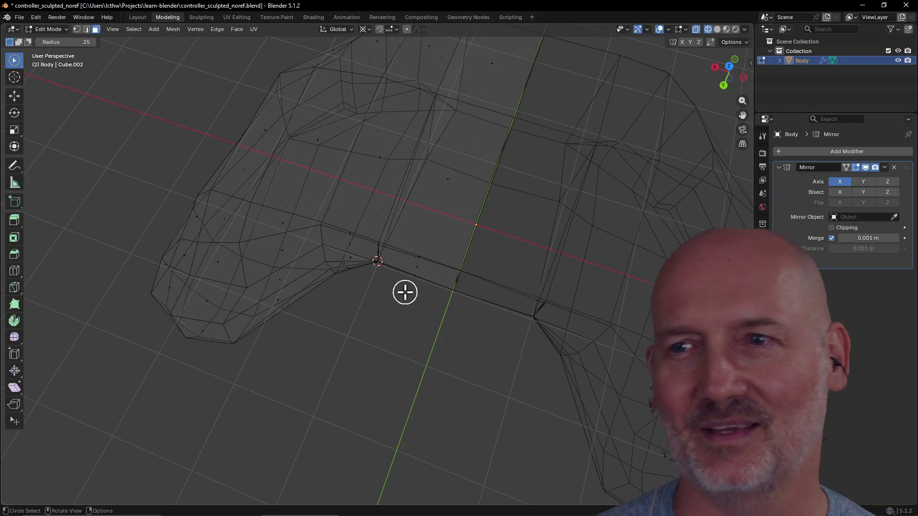
click(381, 242)
middle_drag(381, 242, 398, 220)
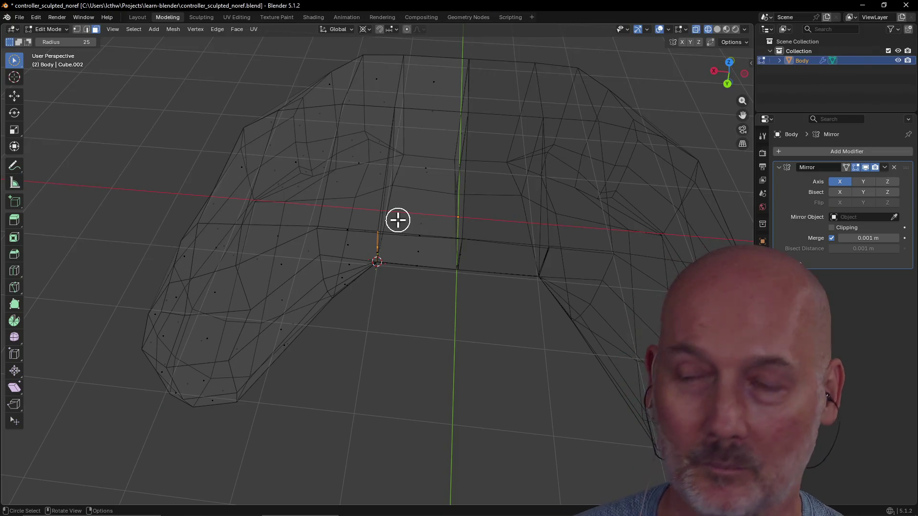
mouse_move(406, 319)
middle_down()
mouse_move(412, 287)
mouse_move(407, 323)
mouse_move(395, 285)
middle_up()
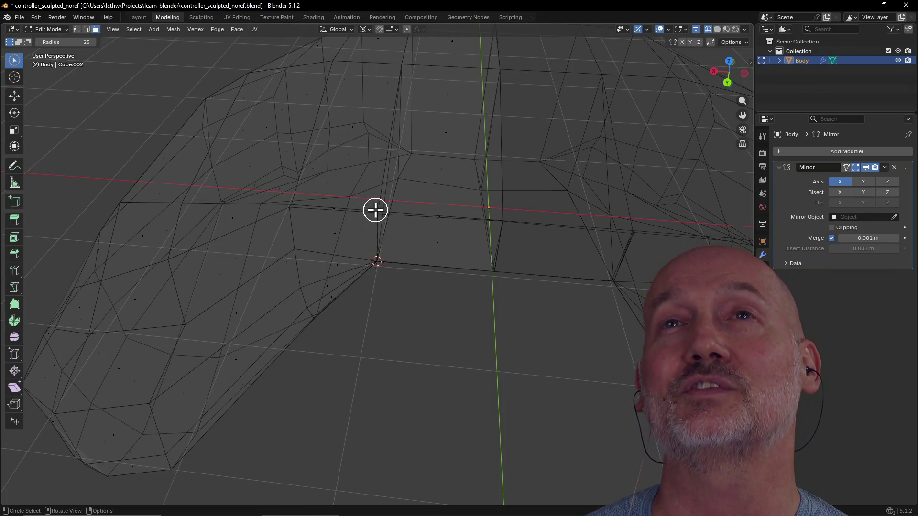
mouse_move(404, 230)
mouse_down()
mouse_move(369, 213)
mouse_move(422, 254)
mouse_up()
click(411, 340)
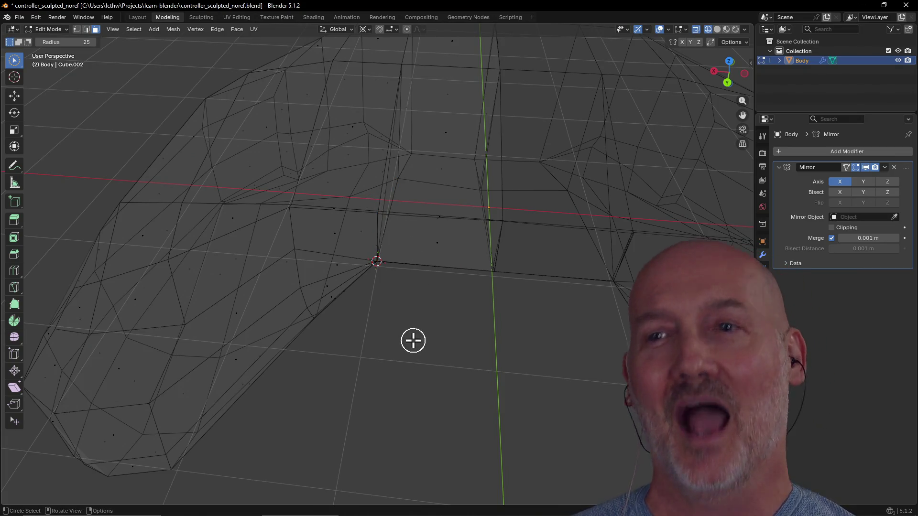
scroll(413, 340, down, 3)
mouse_move(405, 332)
middle_down()
mouse_move(418, 319)
mouse_move(373, 337)
mouse_move(369, 301)
mouse_move(395, 307)
mouse_move(386, 257)
middle_up()
scroll(373, 337, up, 6)
mouse_move(363, 210)
mouse_down()
mouse_move(391, 211)
mouse_move(377, 210)
mouse_up()
mouse_move(424, 338)
middle_down()
mouse_move(411, 330)
mouse_move(416, 310)
mouse_move(340, 326)
mouse_move(340, 303)
mouse_move(548, 309)
mouse_move(473, 313)
middle_up()
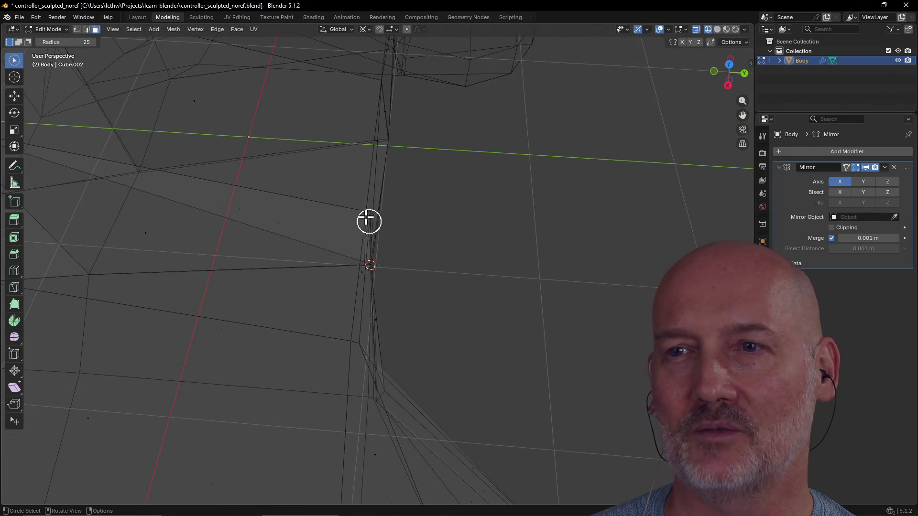
mouse_move(354, 233)
middle_down()
mouse_move(357, 213)
mouse_move(397, 203)
mouse_move(353, 242)
mouse_move(291, 252)
mouse_move(301, 247)
middle_up()
key(alt+a)
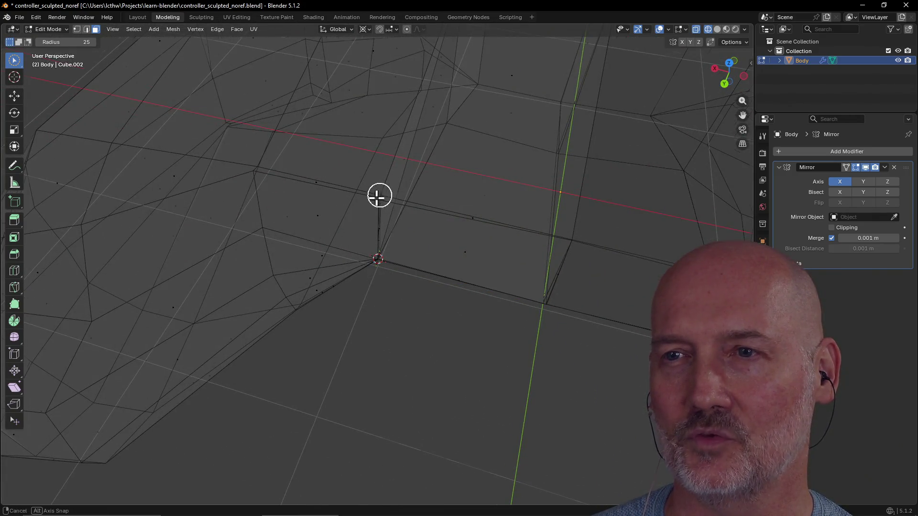
middle_drag(380, 195, 341, 261)
middle_drag(336, 307, 386, 283)
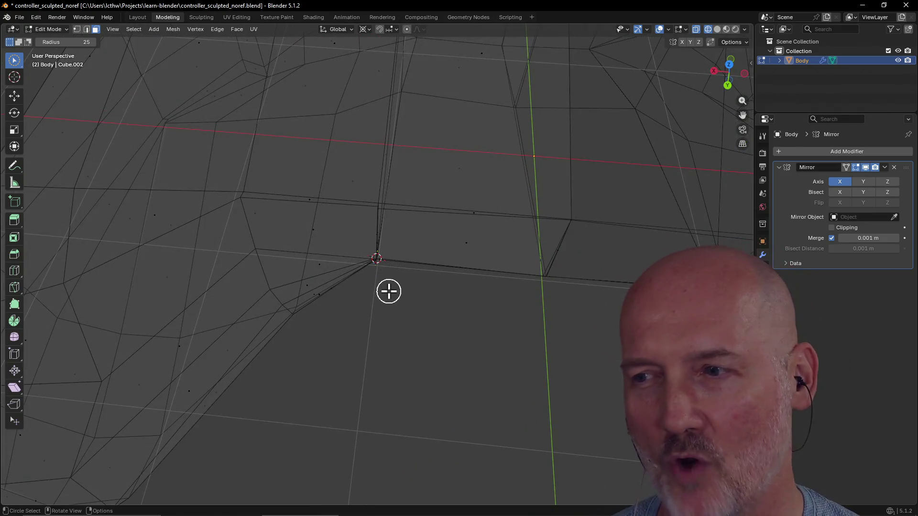
mouse_move(393, 337)
middle_down()
mouse_move(389, 313)
mouse_move(400, 303)
mouse_move(454, 316)
mouse_move(458, 301)
mouse_move(440, 262)
mouse_move(462, 246)
middle_up()
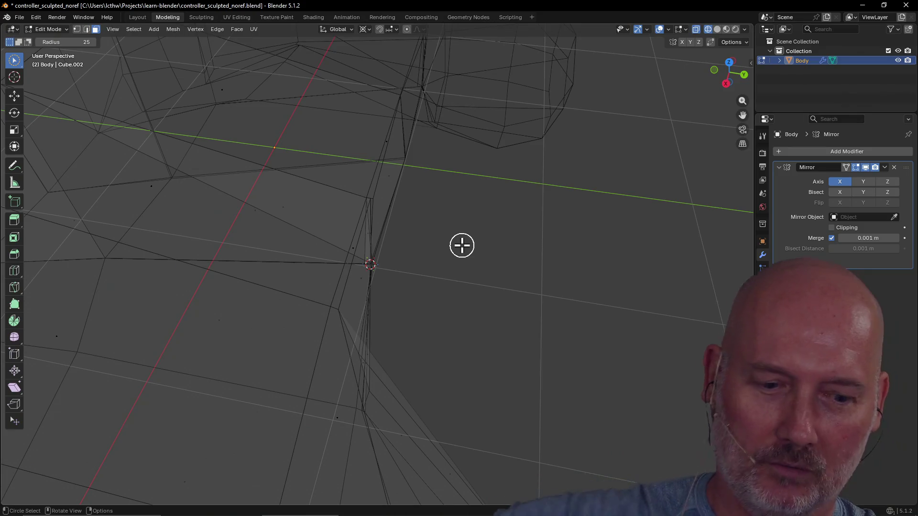
mouse_move(565, 266)
middle_down()
mouse_move(534, 252)
mouse_move(335, 252)
mouse_move(363, 239)
mouse_move(437, 239)
middle_up()
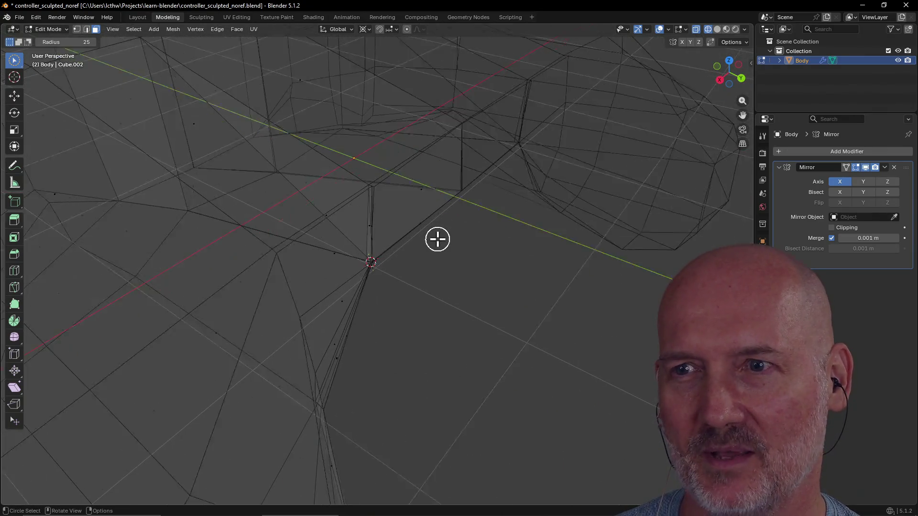
scroll(438, 239, up, 2)
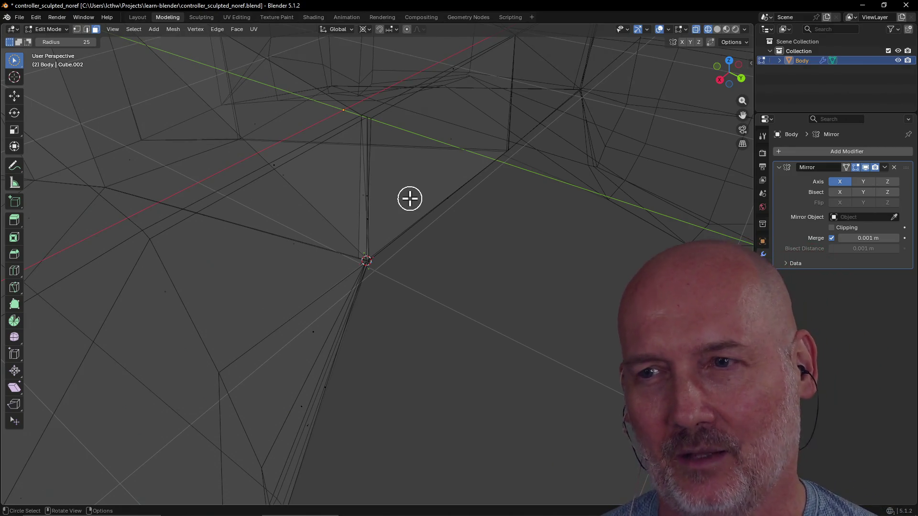
scroll(409, 291, down, 3)
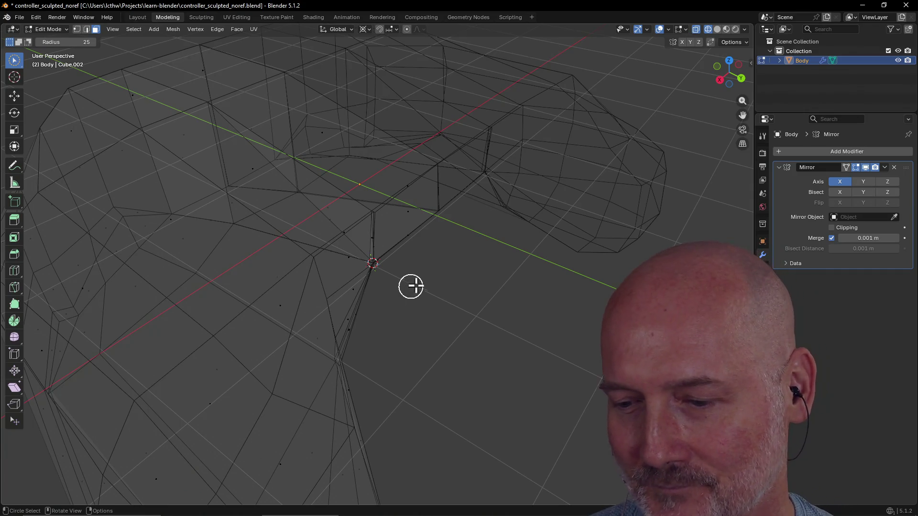
scroll(478, 297, down, 3)
middle_drag(410, 315, 402, 286)
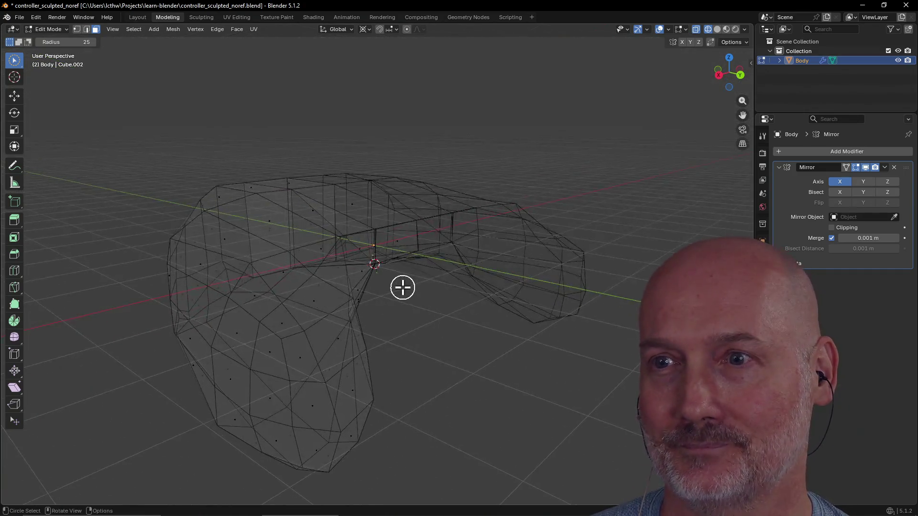
scroll(402, 287, up, 6)
mouse_move(369, 258)
middle_down()
mouse_move(358, 299)
mouse_move(358, 273)
mouse_move(437, 237)
mouse_move(465, 264)
mouse_move(514, 279)
mouse_move(463, 252)
mouse_move(368, 231)
mouse_move(363, 209)
mouse_move(396, 222)
middle_up()
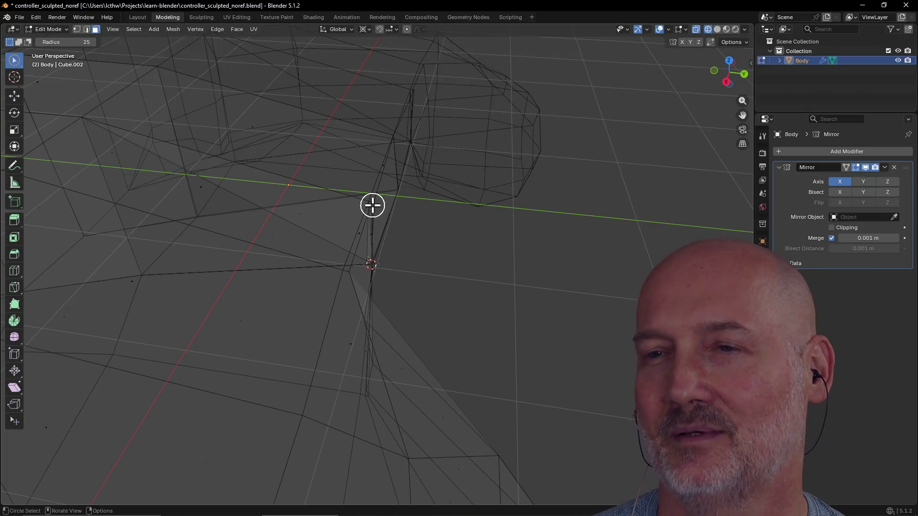
mouse_move(372, 206)
middle_down()
mouse_move(338, 152)
mouse_move(320, 144)
mouse_move(416, 166)
mouse_move(409, 217)
mouse_move(373, 151)
mouse_move(328, 185)
mouse_move(377, 203)
middle_up()
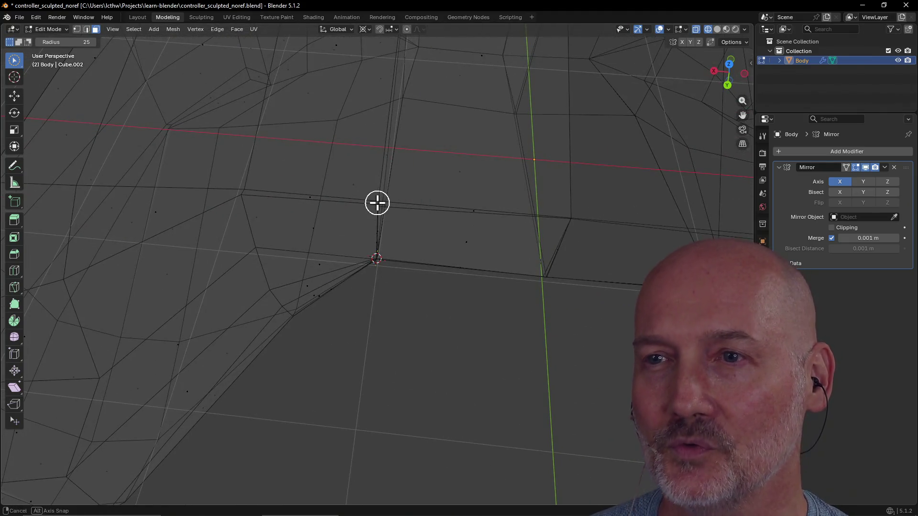
click(379, 207)
mouse_move(391, 301)
middle_down()
mouse_move(416, 258)
mouse_move(435, 271)
middle_up()
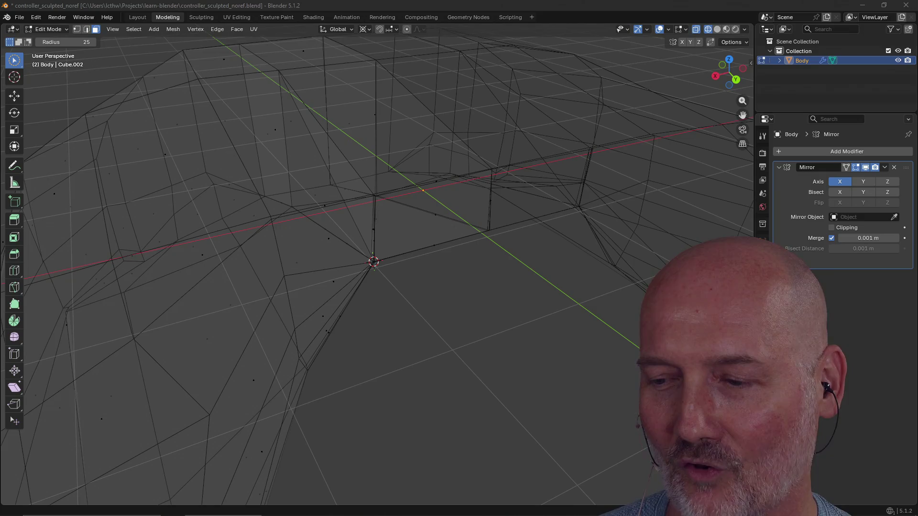
mouse_move(410, 330)
middle_down()
mouse_move(402, 290)
mouse_move(377, 348)
mouse_move(410, 325)
mouse_move(432, 267)
mouse_move(391, 281)
middle_up()
scroll(432, 266, up, 5)
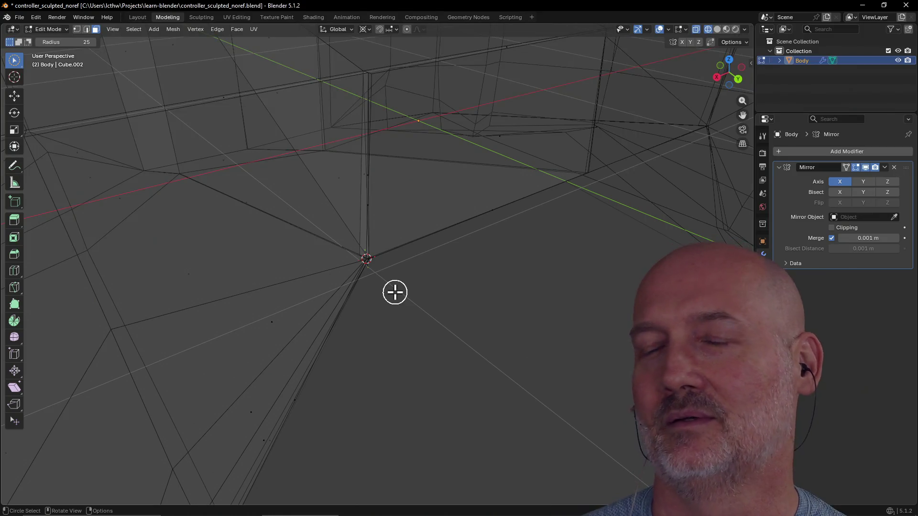
mouse_move(430, 287)
middle_down()
mouse_move(420, 273)
mouse_move(448, 261)
mouse_move(382, 266)
mouse_move(361, 279)
mouse_move(461, 271)
mouse_move(487, 279)
mouse_move(414, 301)
mouse_move(334, 250)
mouse_move(510, 269)
mouse_move(381, 275)
mouse_move(244, 344)
middle_up()
scroll(337, 300, up, 5)
mouse_move(337, 300)
middle_down()
mouse_move(336, 282)
mouse_move(373, 281)
mouse_move(331, 244)
middle_up()
mouse_move(382, 270)
middle_down()
mouse_move(340, 287)
mouse_move(341, 252)
mouse_move(379, 205)
mouse_move(615, 223)
mouse_move(478, 213)
mouse_move(590, 217)
mouse_move(541, 245)
middle_up()
scroll(540, 245, down, 2)
scroll(479, 270, up, 4)
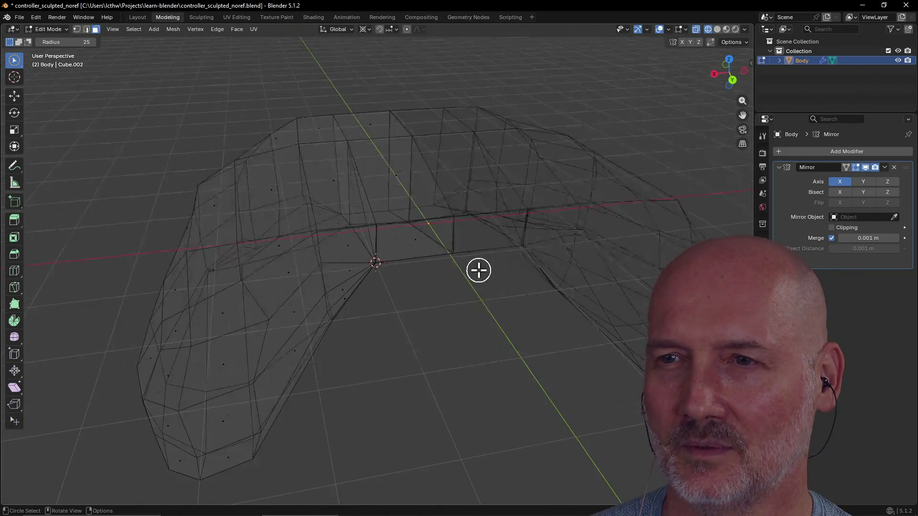
middle_drag(479, 270, 477, 254)
middle_drag(428, 301, 416, 329)
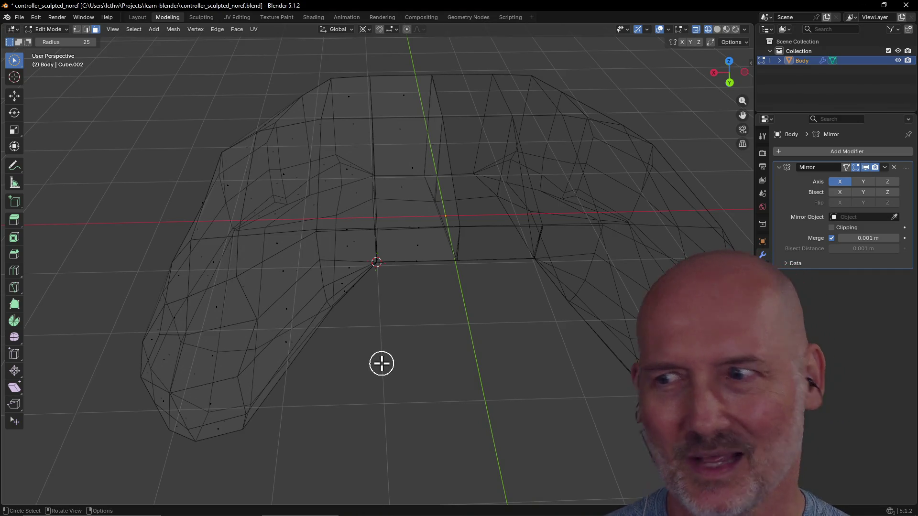
scroll(381, 363, down, 1)
mouse_move(382, 363)
middle_down()
mouse_move(371, 334)
mouse_move(383, 324)
middle_up()
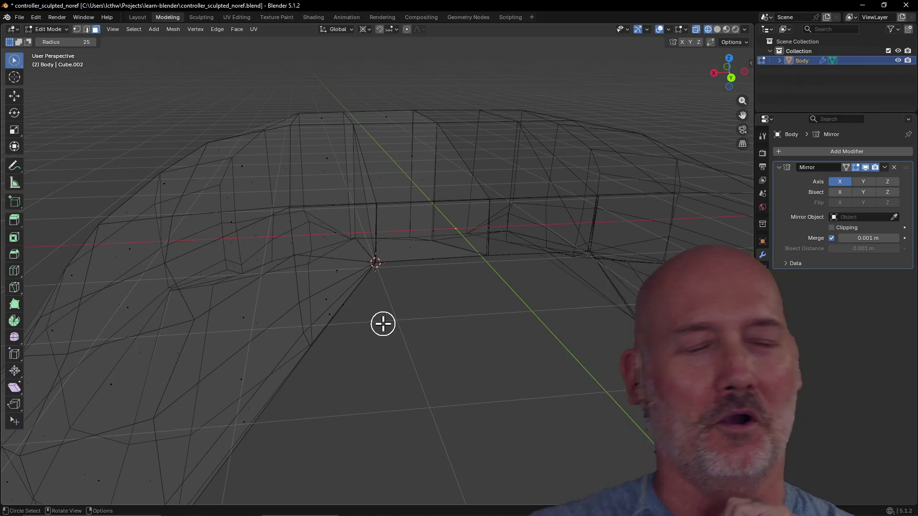
middle_drag(400, 298, 414, 241)
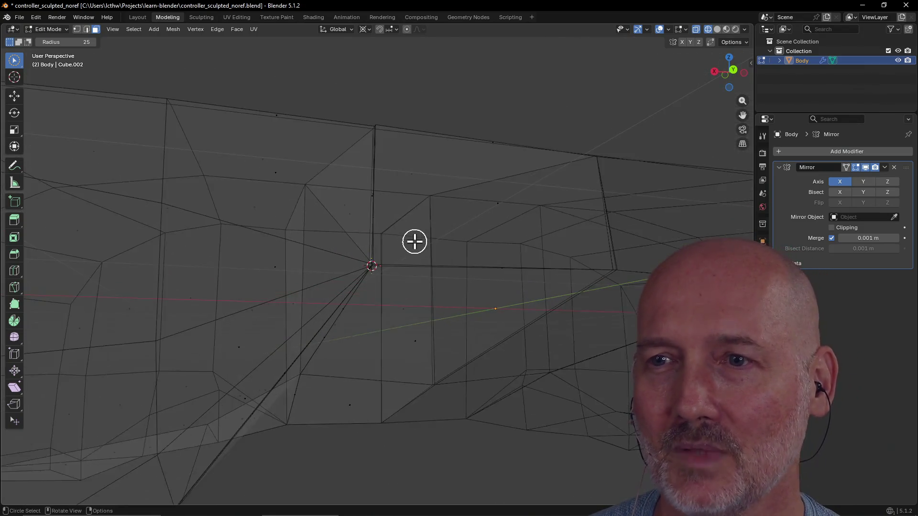
middle_drag(393, 375, 388, 416)
mouse_move(415, 356)
middle_down()
mouse_move(443, 350)
mouse_move(424, 342)
mouse_move(397, 357)
middle_up()
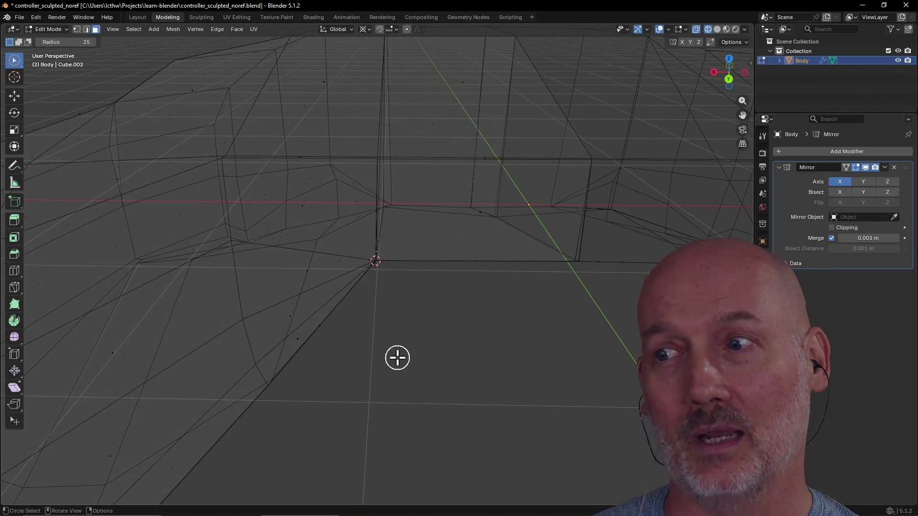
mouse_move(398, 357)
middle_down()
mouse_move(389, 293)
mouse_move(396, 322)
middle_up()
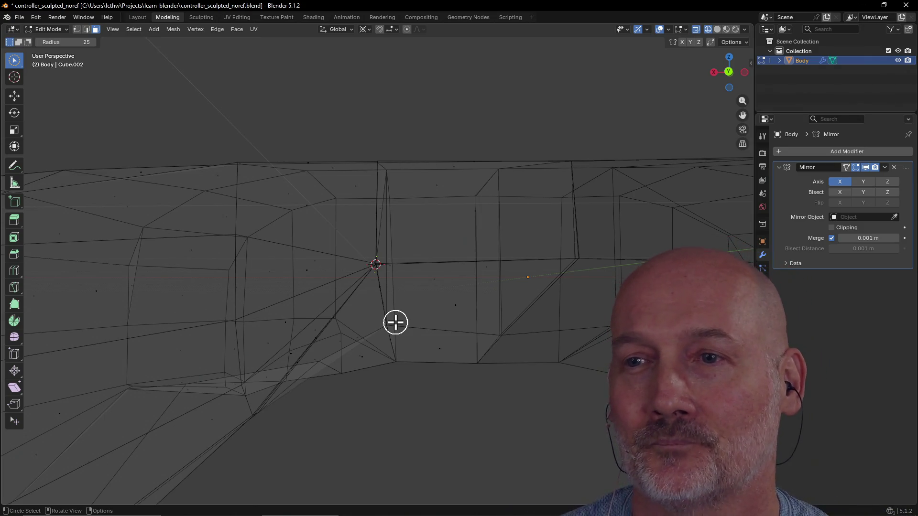
mouse_move(396, 322)
middle_down()
mouse_move(380, 287)
mouse_move(397, 350)
mouse_move(383, 317)
middle_up()
scroll(395, 335, up, 3)
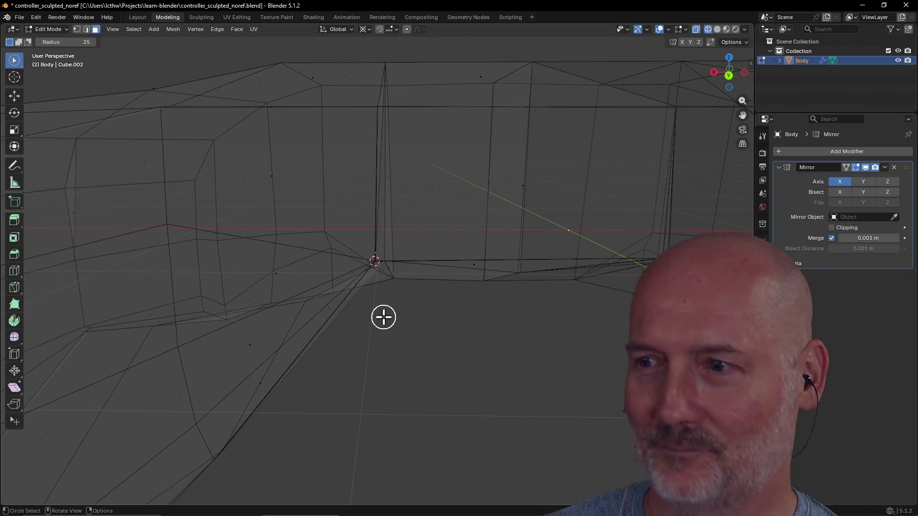
key(alt+Tab)
key(alt+Tab)
key(alt+Tab)
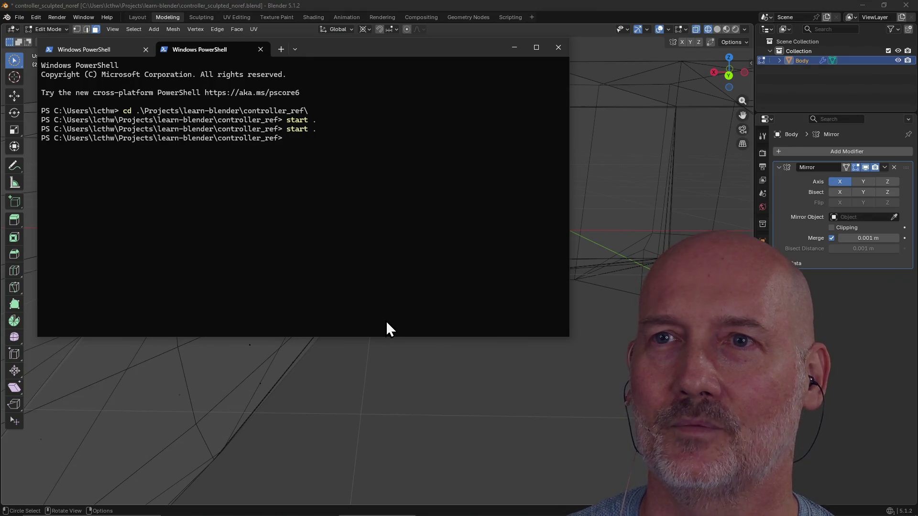
In a new PowerShell tab, go to Projects\b8rk, list its files, and run make run
click(277, 52)
text(cd .\Projects\b8rk\)
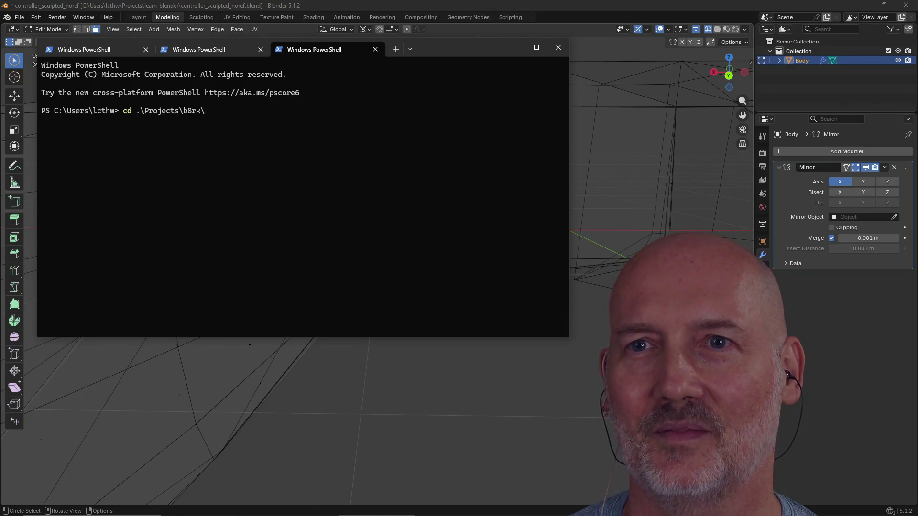
key(Return)
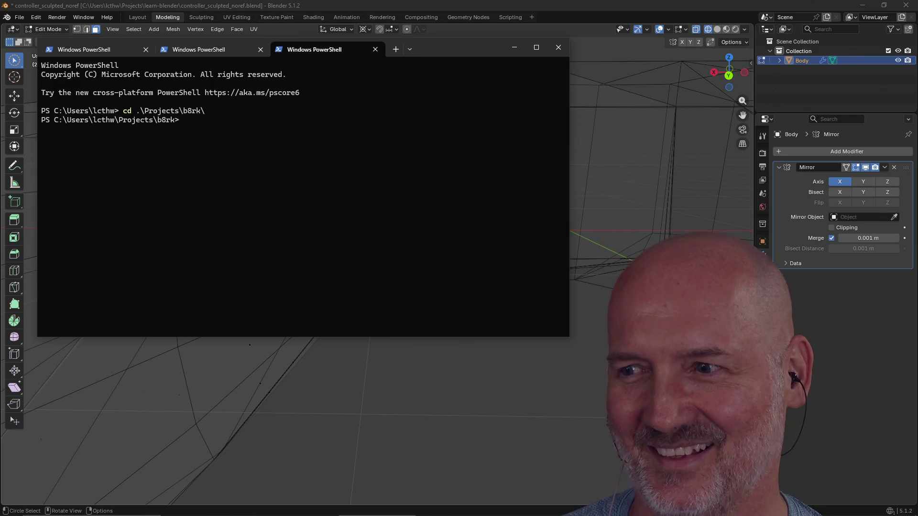
text(ls)
key(Return)
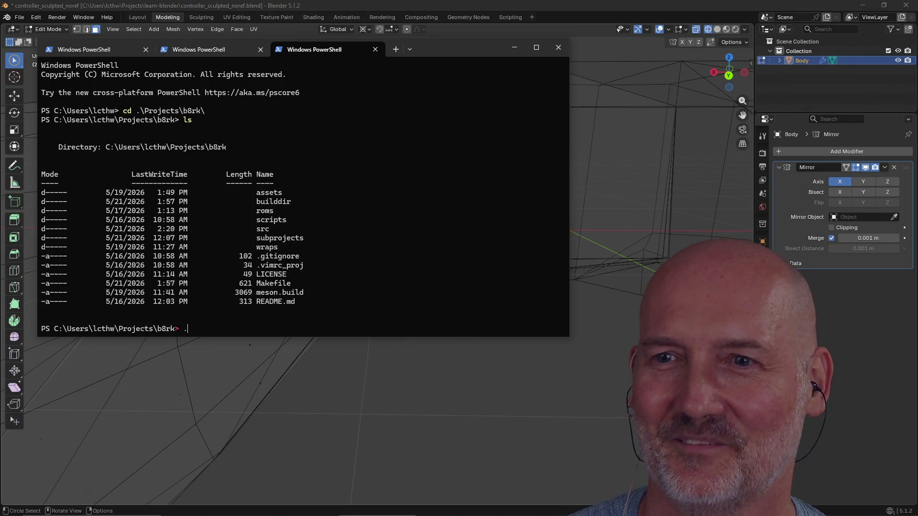
text(make run)
key(Return)
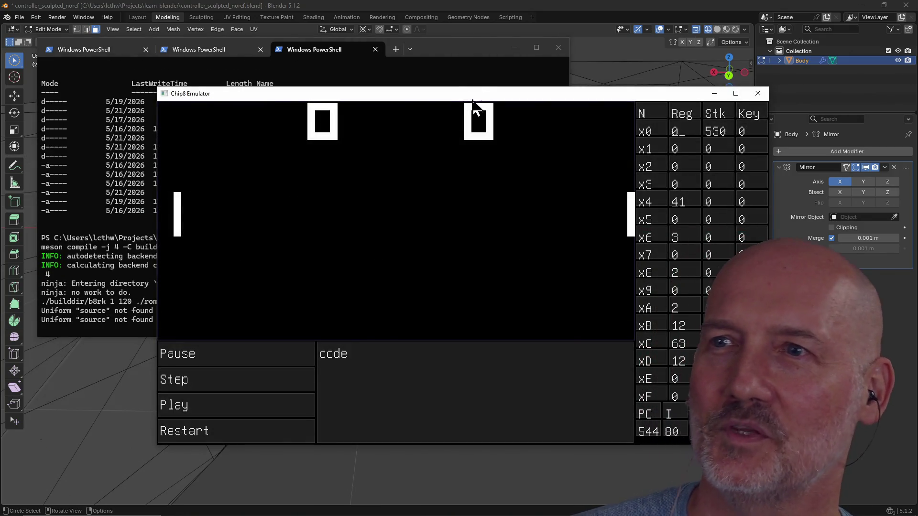
Play Pong by steering the left paddle with q, 1 and 4, ending 0–3, then close the emulator
drag(473, 98, 389, 63)
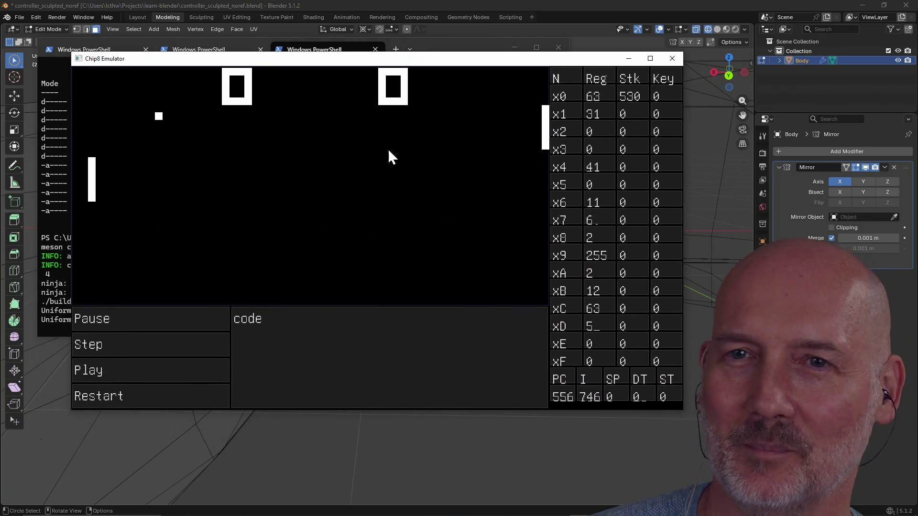
key(q)
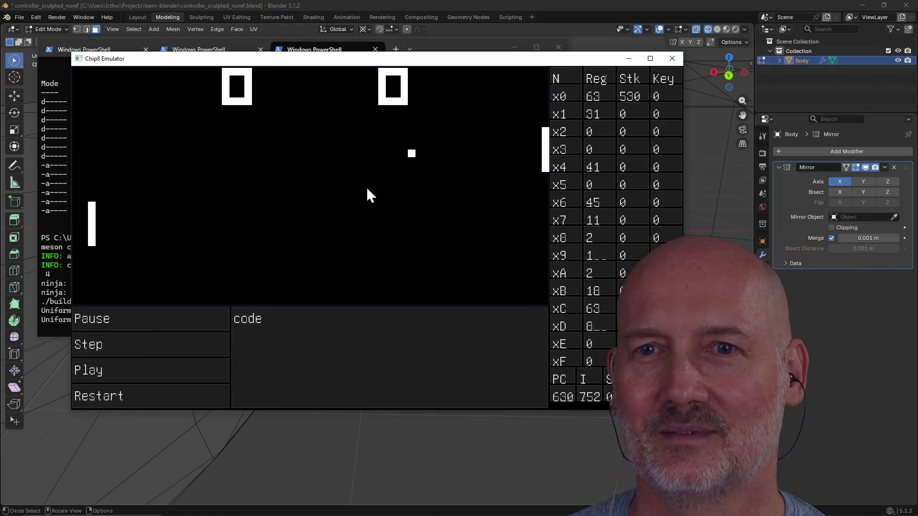
key(1)
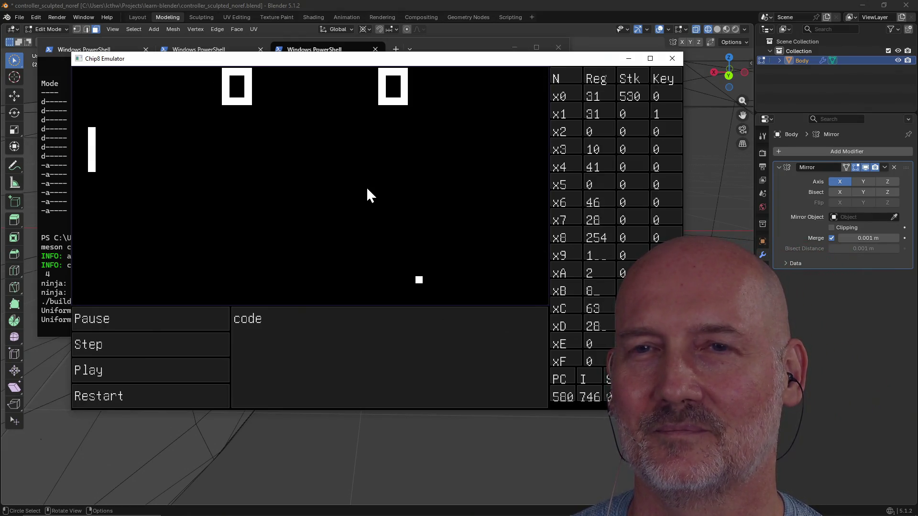
key(q)
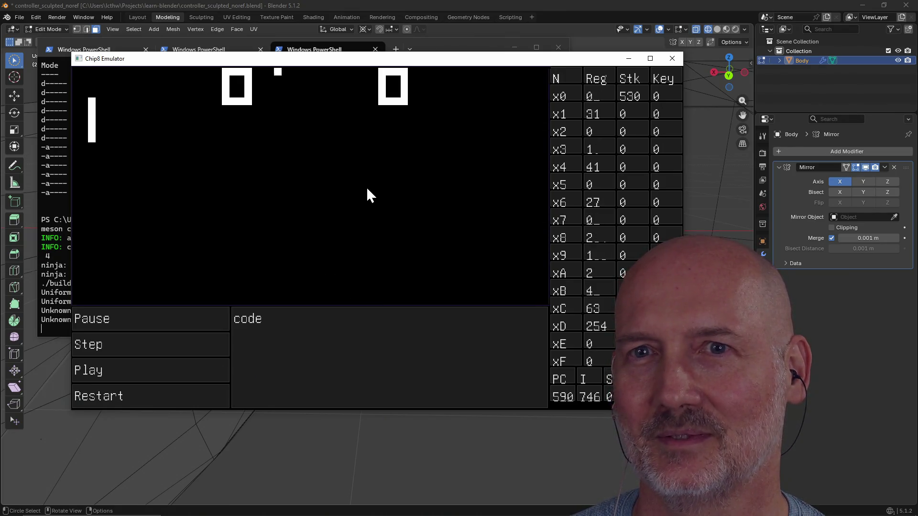
key(q)
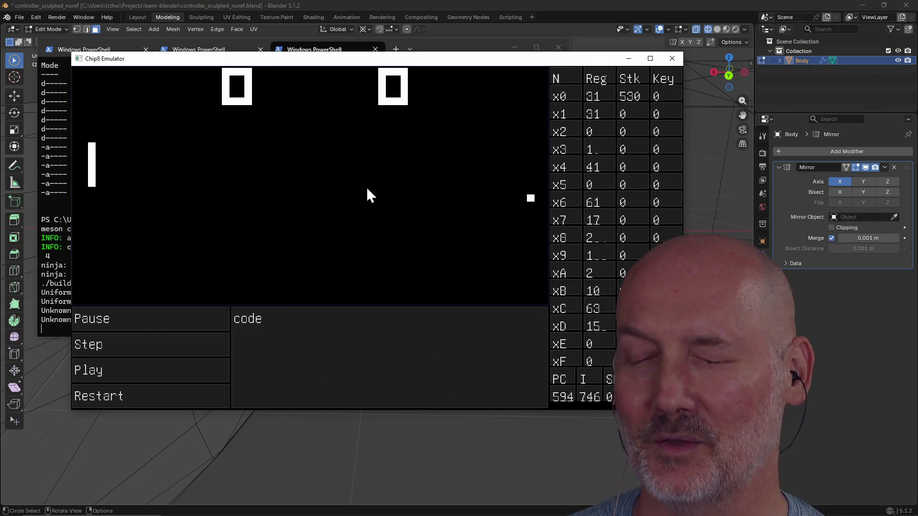
key(1)
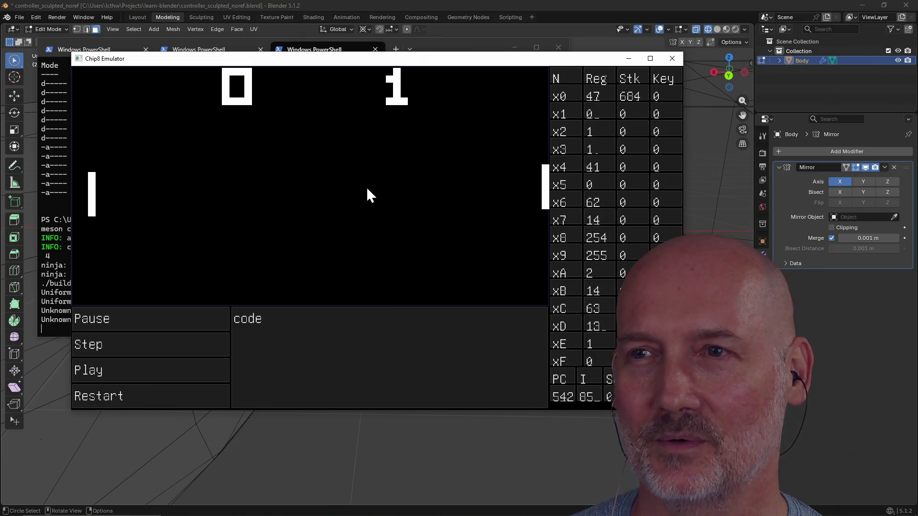
key(1)
key(4)
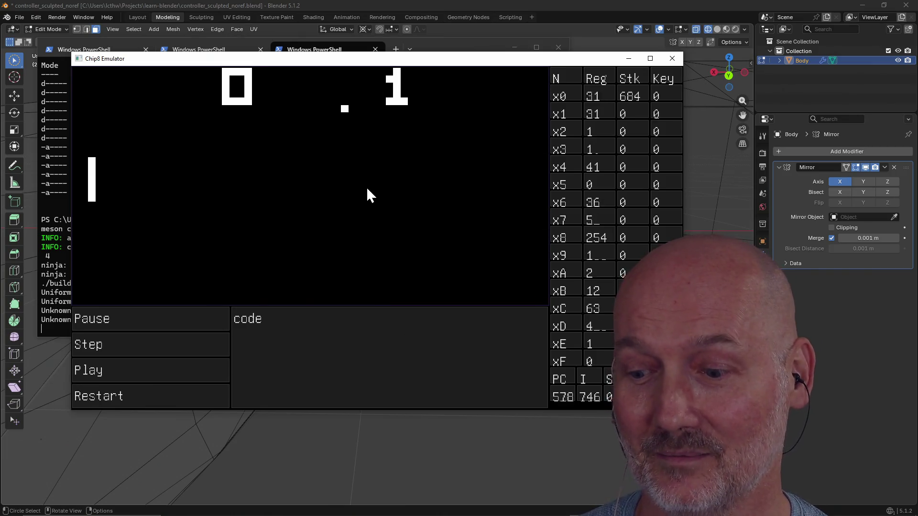
key(4)
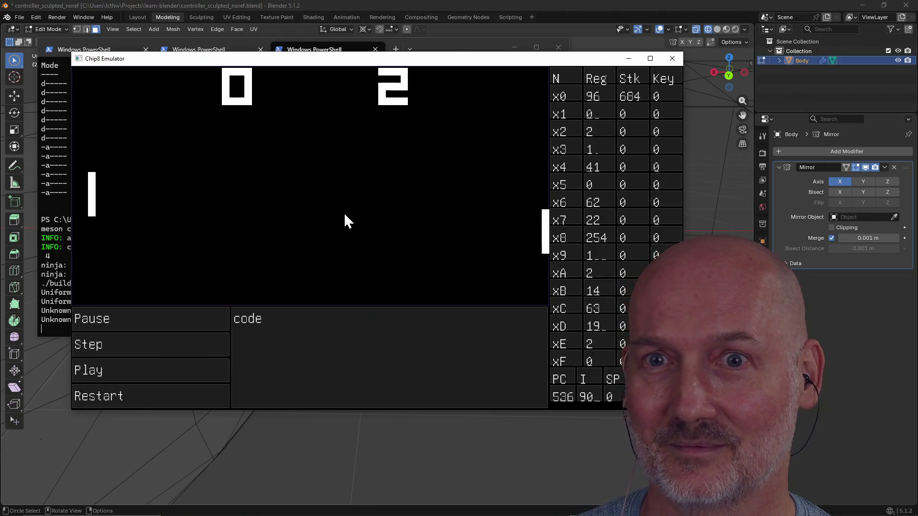
key(4)
key(1)
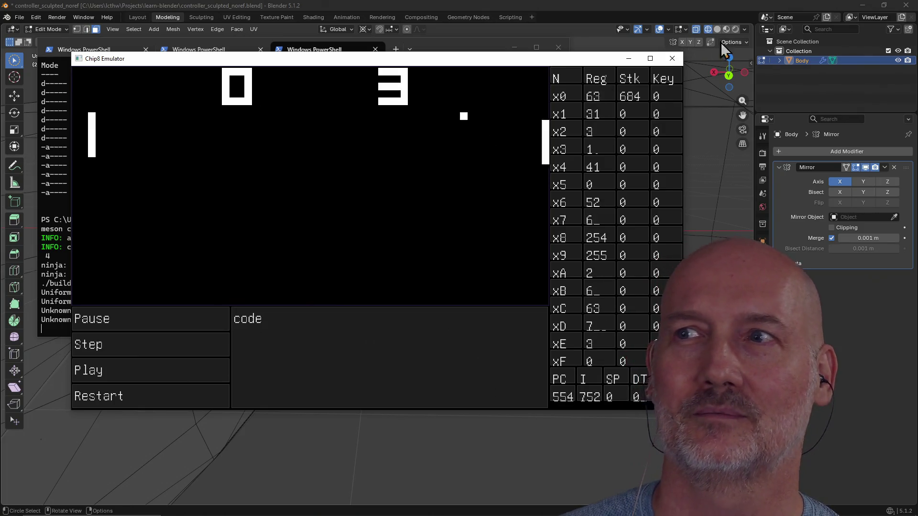
click(673, 59)
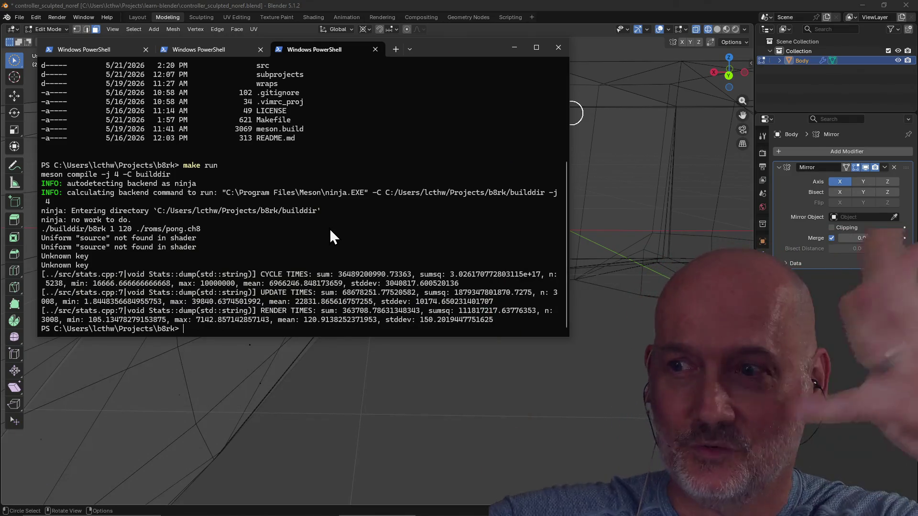
Clear the PowerShell screen with cls, then bring Blender back to the front
text(cls)
key(Return)
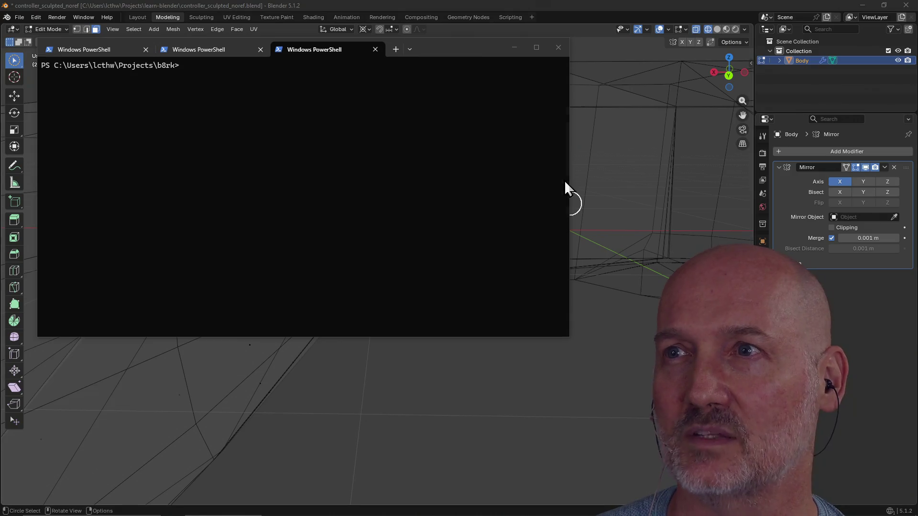
click(575, 11)
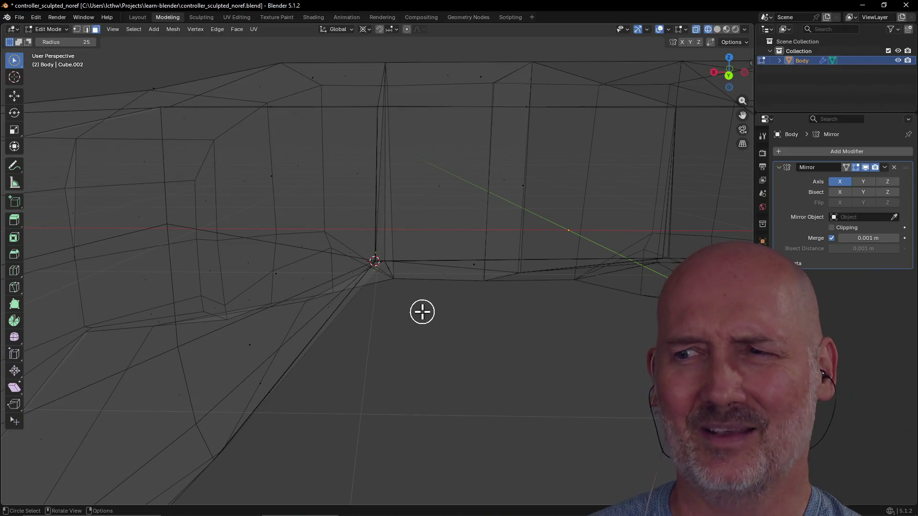
Orbit the view slightly around the wireframe Body mesh in Edit Mode
mouse_move(414, 319)
middle_down()
mouse_move(408, 273)
mouse_move(390, 269)
mouse_move(382, 277)
mouse_move(394, 328)
middle_up()
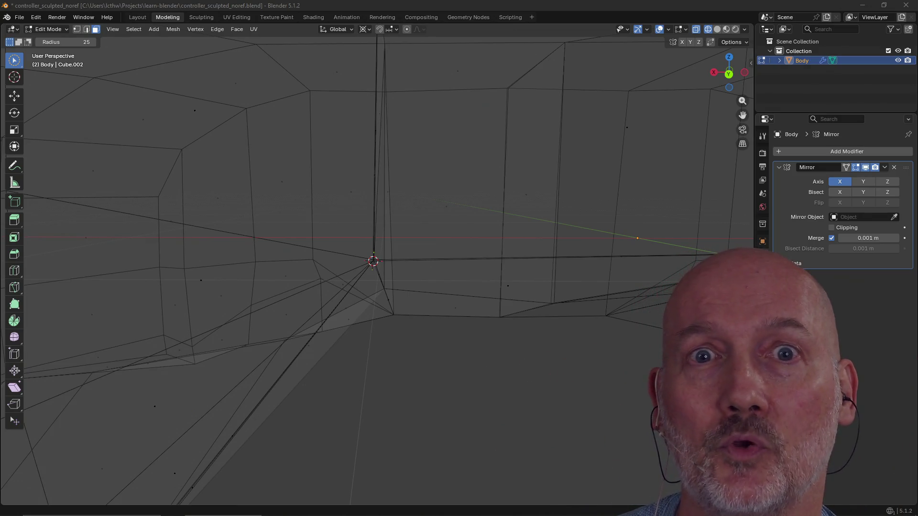
Orbit and zoom until the entire mirrored wireframe body is seen at a side angle
mouse_move(473, 378)
middle_down()
mouse_move(507, 333)
mouse_move(565, 374)
mouse_move(447, 343)
mouse_move(458, 374)
mouse_move(461, 363)
middle_up()
scroll(507, 333, down, 5)
scroll(461, 363, up, 1)
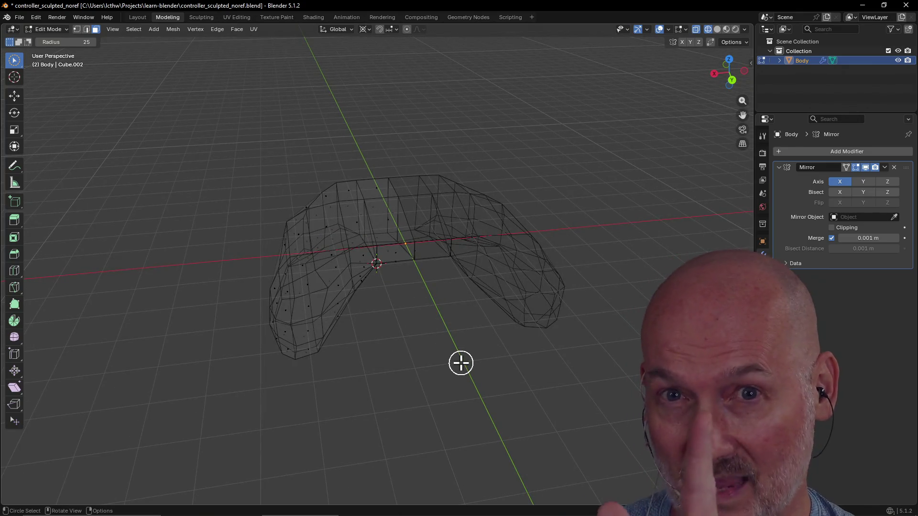
mouse_move(490, 317)
middle_down()
mouse_move(421, 314)
mouse_move(461, 313)
mouse_move(371, 337)
mouse_move(440, 334)
mouse_move(429, 315)
mouse_move(438, 307)
mouse_move(457, 323)
mouse_move(492, 317)
mouse_move(221, 430)
mouse_move(268, 415)
mouse_move(303, 437)
mouse_move(351, 414)
mouse_move(311, 410)
middle_up()
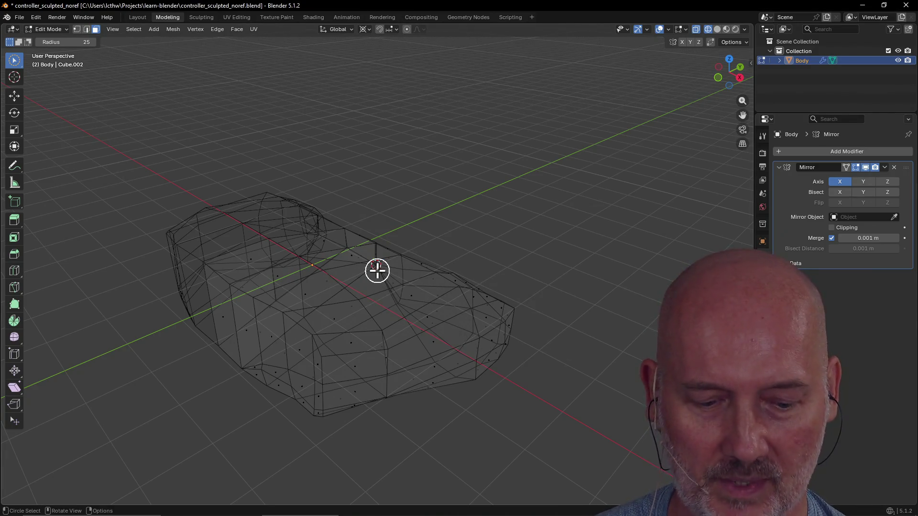
Switch the viewport to Solid shading from the Z pie menu and orbit the body
key(z)
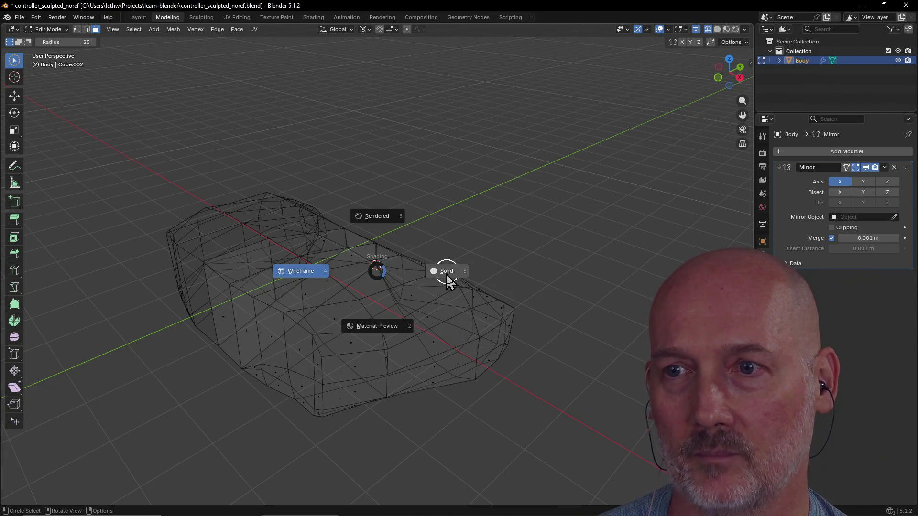
click(442, 286)
mouse_move(442, 286)
middle_down()
mouse_move(411, 352)
mouse_move(449, 350)
mouse_move(461, 346)
mouse_move(374, 348)
mouse_move(430, 324)
mouse_move(301, 327)
mouse_move(272, 318)
middle_up()
scroll(272, 318, up, 2)
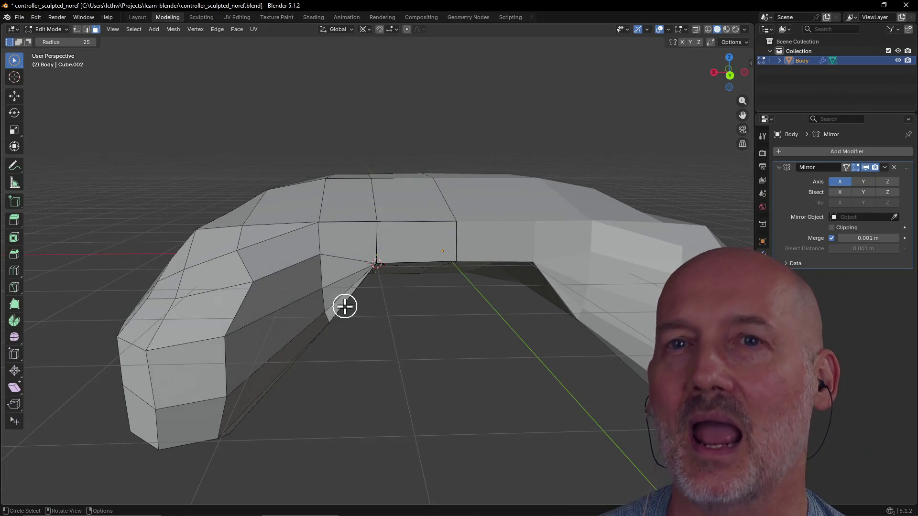
mouse_move(383, 315)
middle_down()
mouse_move(410, 322)
mouse_move(444, 350)
mouse_move(477, 350)
mouse_move(512, 309)
mouse_move(492, 318)
middle_up()
Orbit and zoom around the shaded controller body, including a low side view
scroll(410, 322, down, 4)
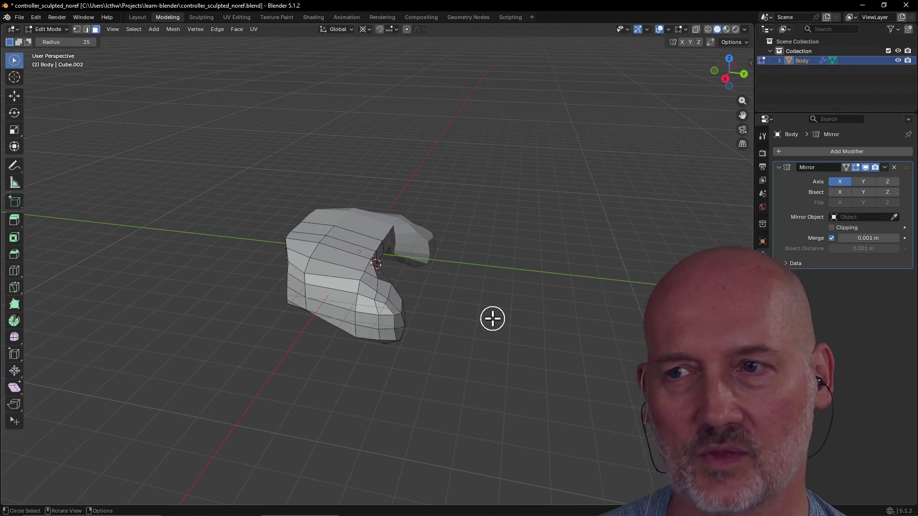
scroll(421, 282, up, 3)
mouse_move(421, 281)
middle_down()
mouse_move(256, 286)
mouse_move(444, 285)
mouse_move(289, 319)
mouse_move(354, 299)
mouse_move(393, 315)
mouse_move(368, 354)
middle_up()
scroll(381, 334, down, 4)
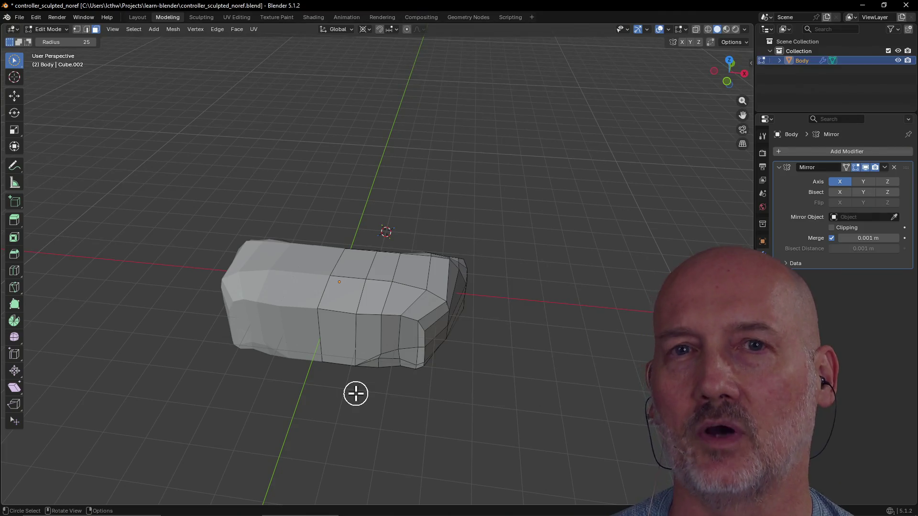
scroll(355, 393, up, 5)
mouse_move(354, 391)
middle_down()
mouse_move(354, 338)
mouse_move(367, 305)
mouse_move(360, 338)
mouse_move(367, 322)
mouse_move(360, 329)
middle_up()
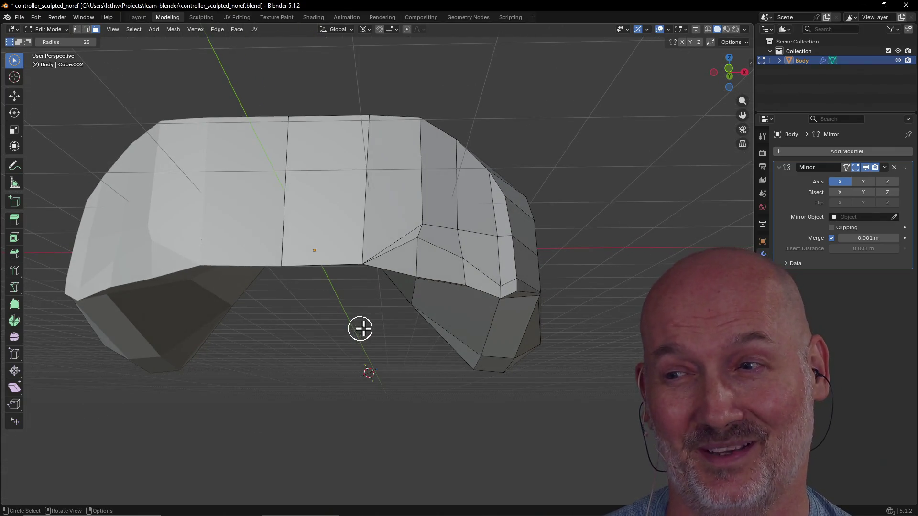
middle_drag(414, 317, 440, 321)
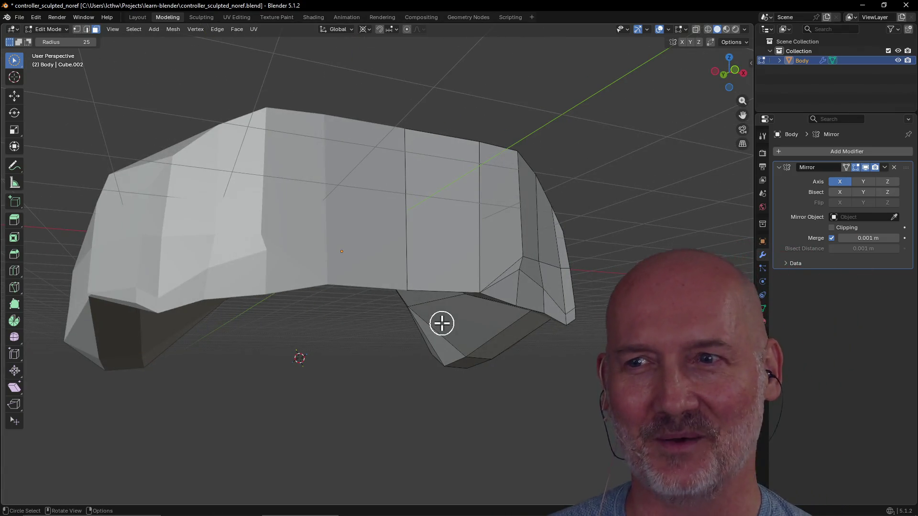
scroll(442, 323, down, 4)
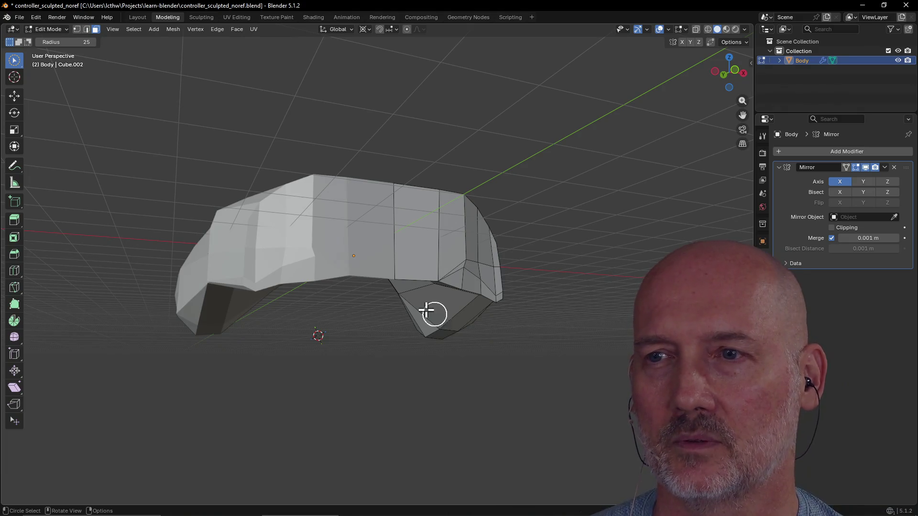
scroll(434, 314, down, 3)
mouse_move(422, 310)
middle_down()
mouse_move(325, 306)
mouse_move(368, 327)
mouse_move(328, 334)
mouse_move(337, 336)
mouse_move(348, 303)
mouse_move(310, 302)
mouse_move(470, 270)
mouse_move(355, 309)
middle_up()
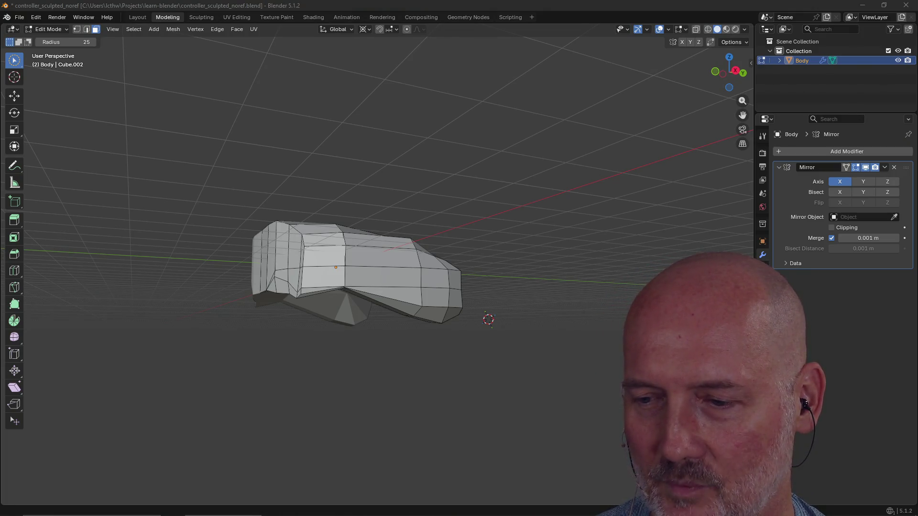
Drag the Raid Channel browser over Blender, apply the Same Category filter, and shift it right
mouse_move(917, 107)
mouse_down()
mouse_move(441, 123)
mouse_move(383, 86)
mouse_up()
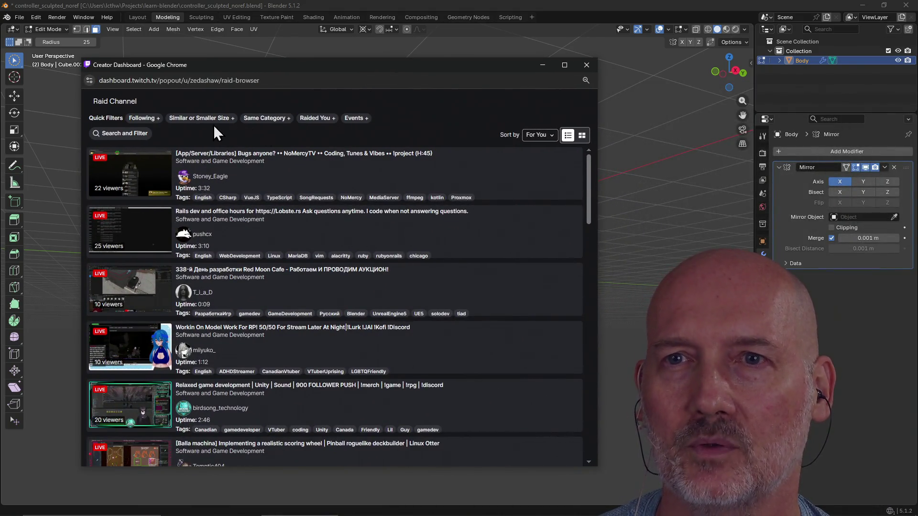
click(266, 121)
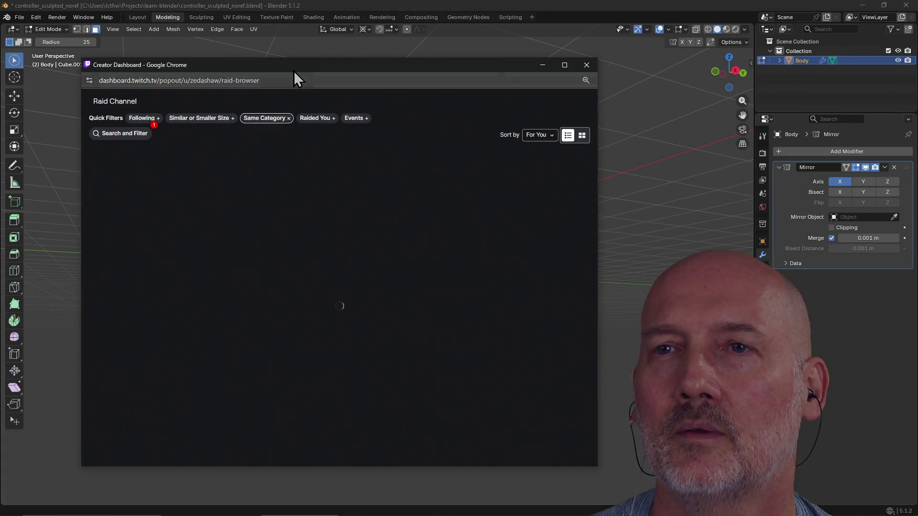
mouse_move(294, 68)
mouse_down()
mouse_move(375, 91)
mouse_move(360, 76)
mouse_up()
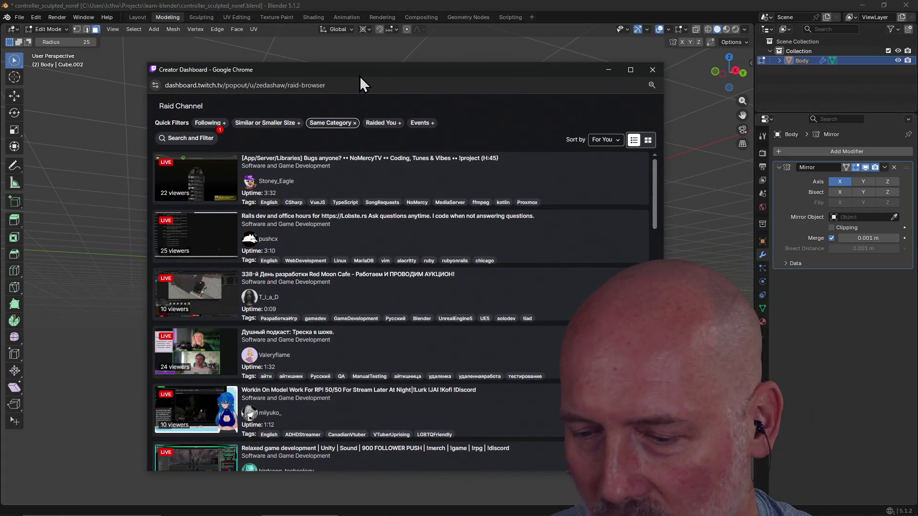